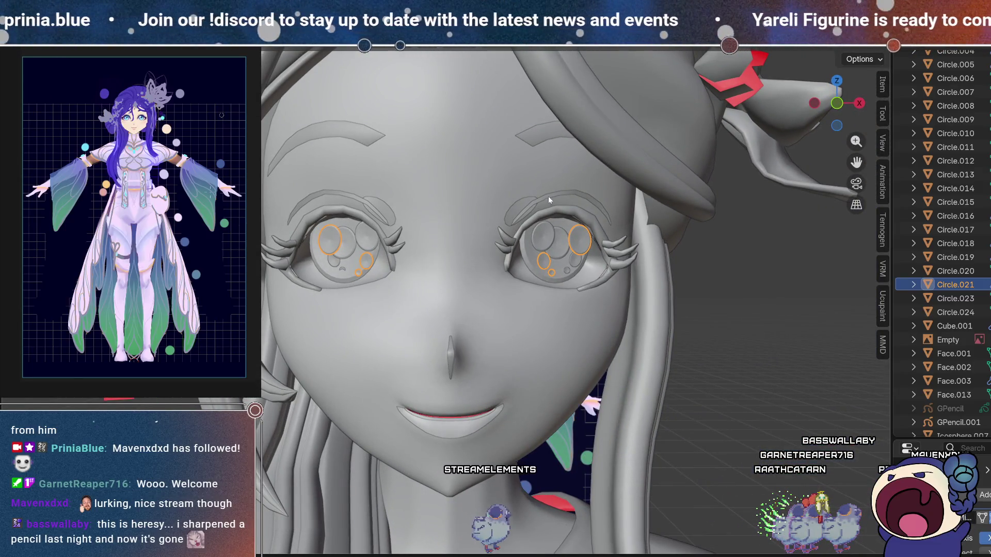
Delete the right eye's highlight circles, including the leftover vertex.
middle_drag(724, 228, 688, 243)
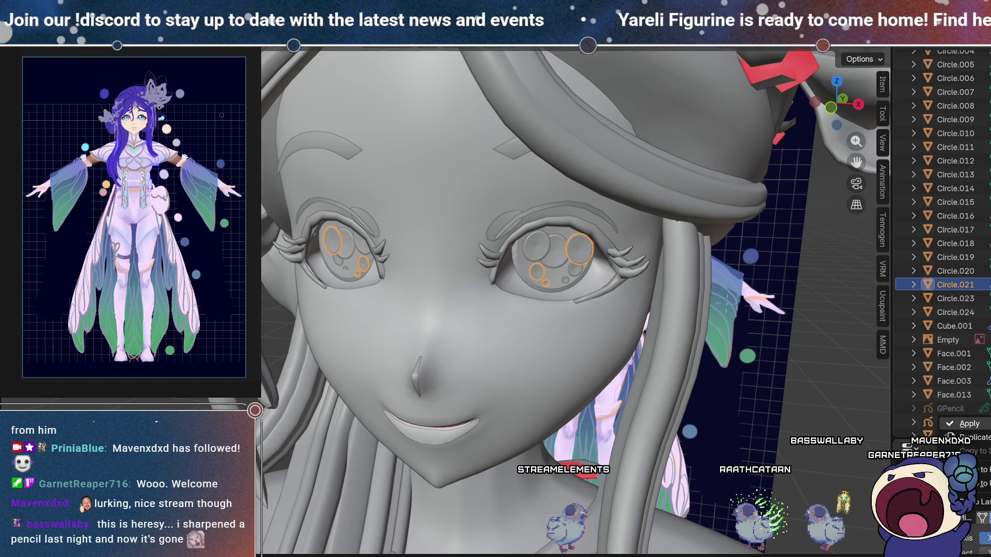
ctrl+drag(305, 294, 482, 188)
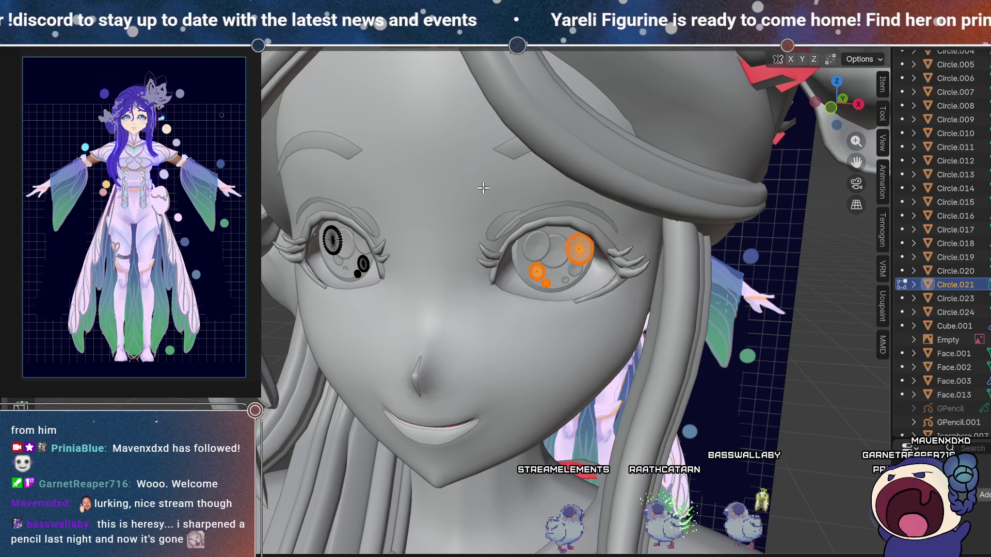
key(x)
click(565, 249)
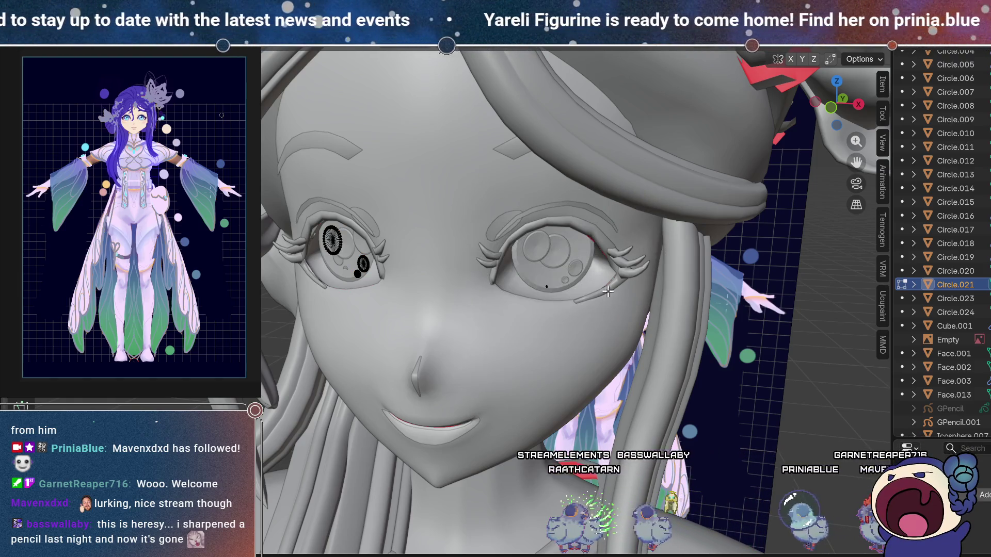
key(alt+z)
key(alt+z)
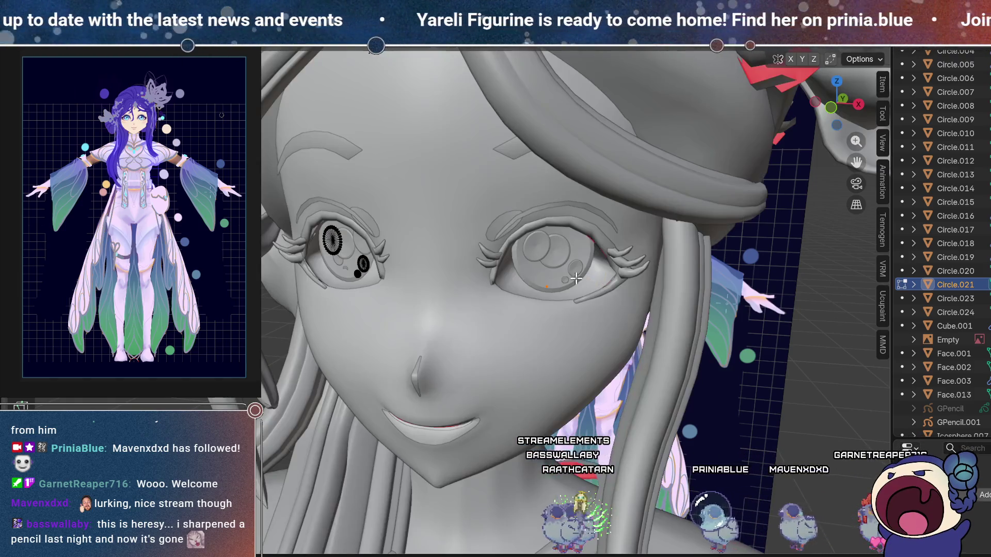
key(x)
click(533, 251)
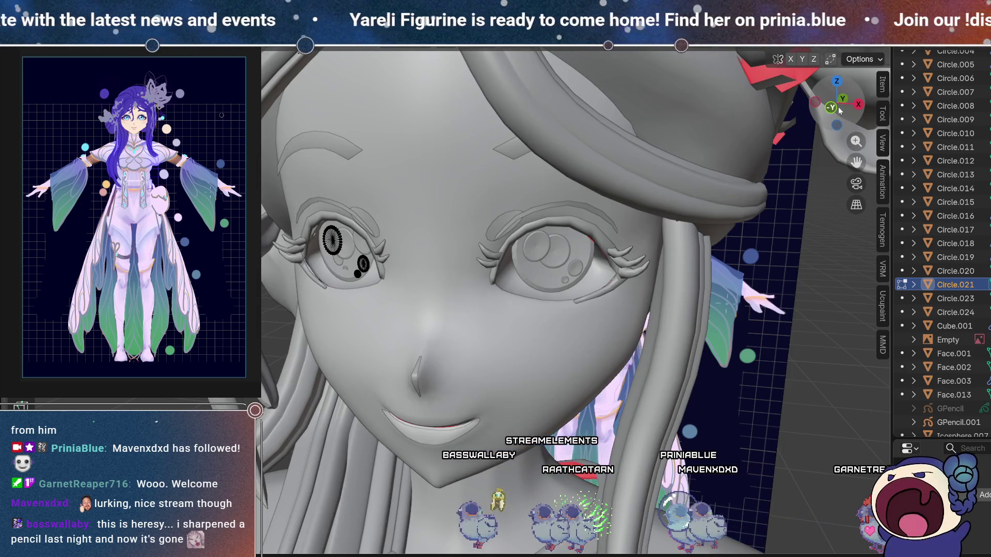
In front view, move the left-eye highlight circles to line up with the reference eye.
click(837, 108)
scroll(325, 206, up, 3)
key(alt+z)
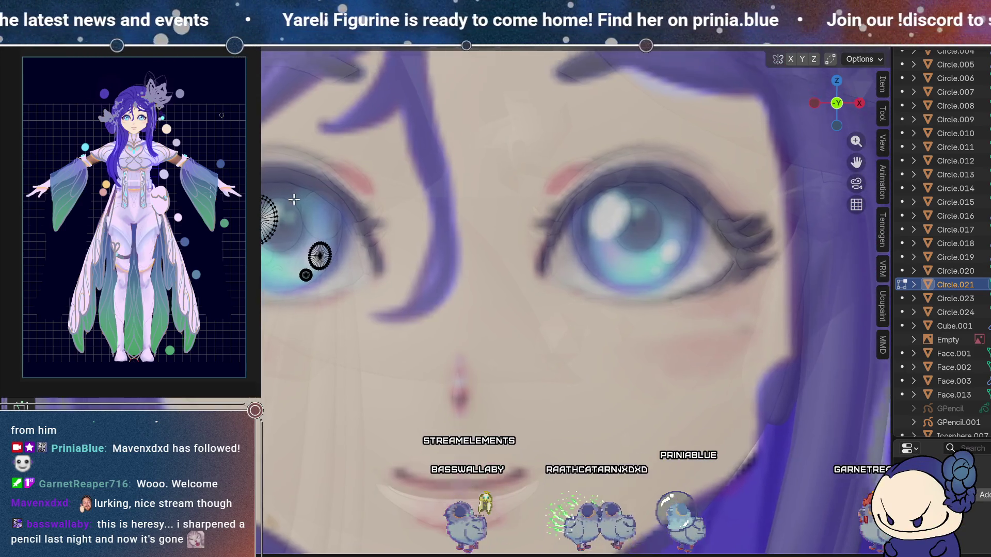
shift+middle_drag(294, 200, 308, 252)
drag(258, 218, 303, 306)
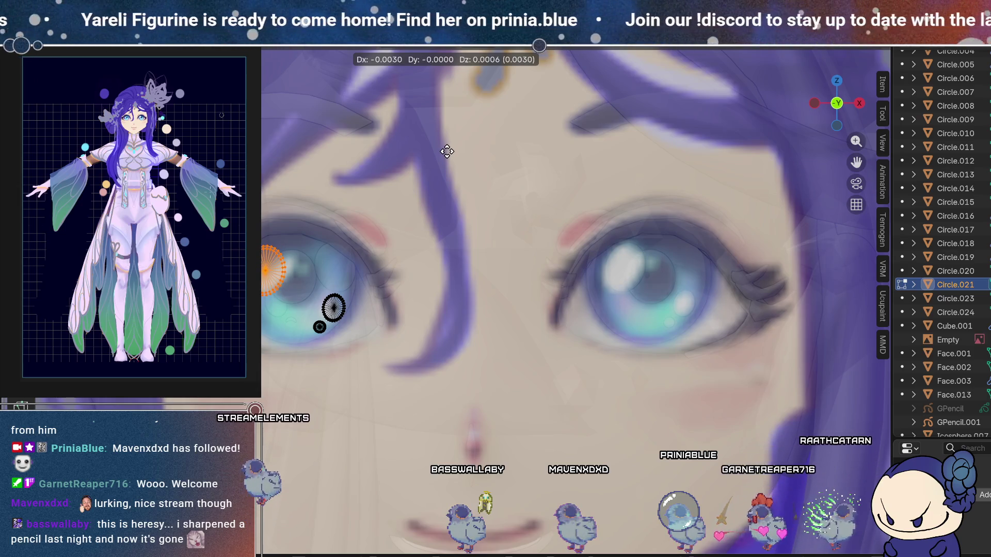
click(445, 151)
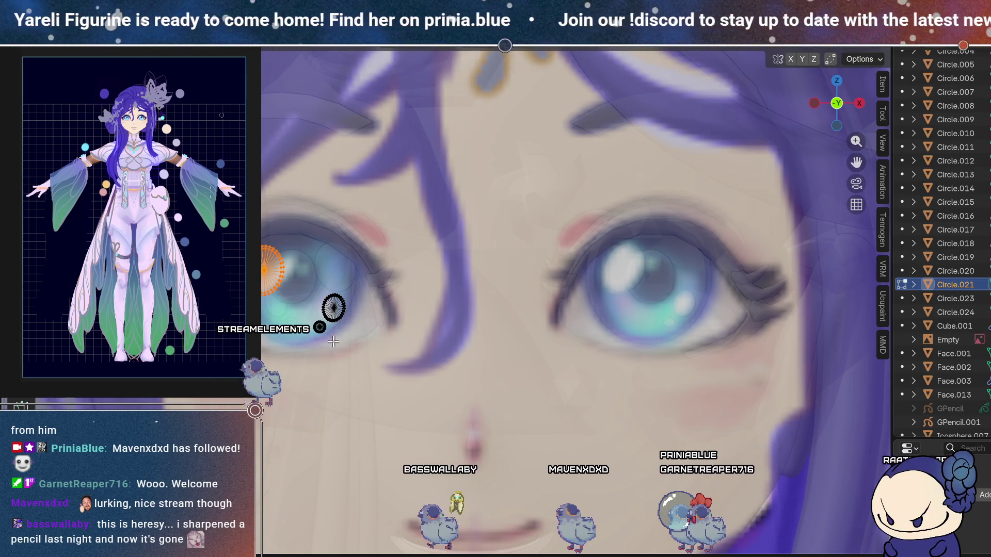
drag(321, 302, 303, 280)
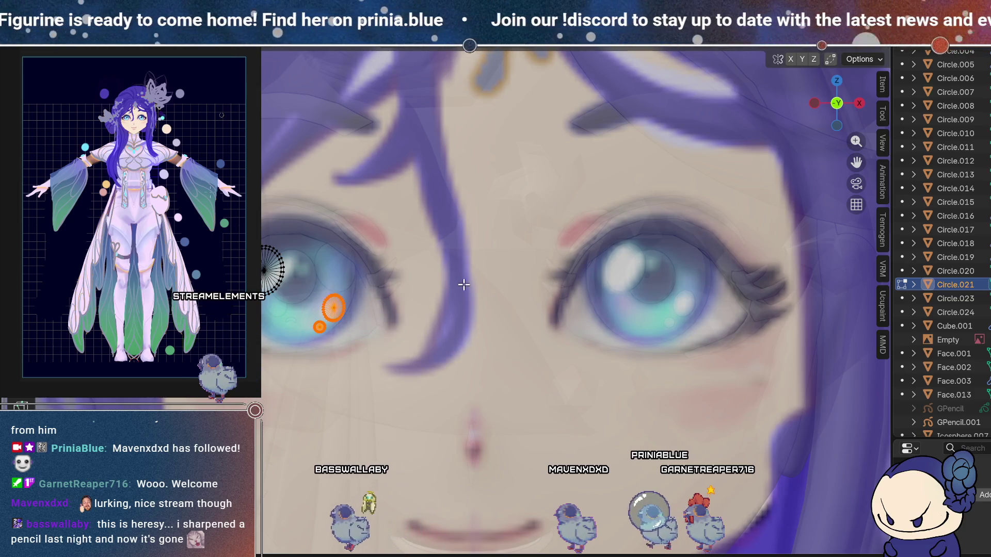
click(500, 275)
key(KP_5)
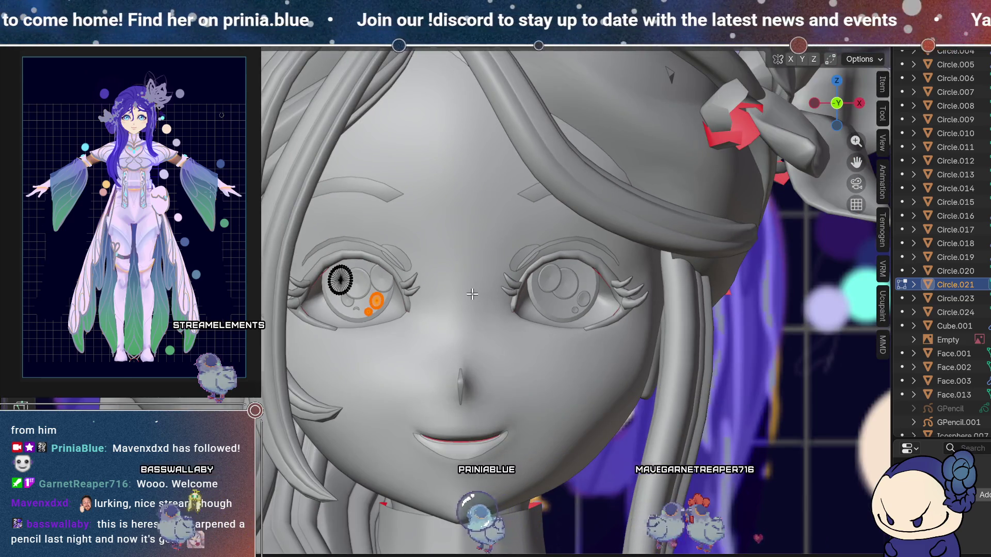
scroll(472, 294, up, 2)
click(610, 284)
key(Tab)
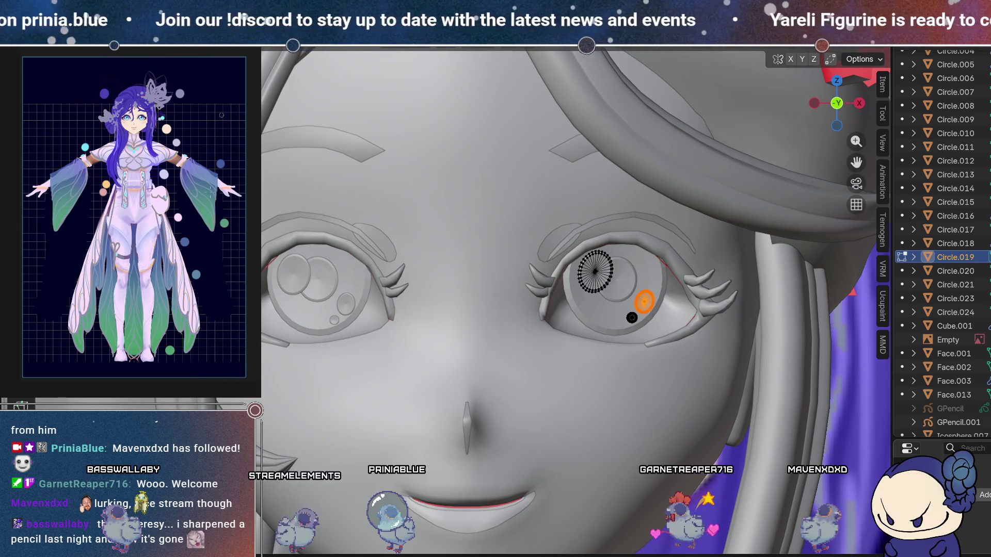
scroll(503, 297, down, 4)
scroll(485, 293, up, 4)
shift+middle_drag(490, 249, 450, 207)
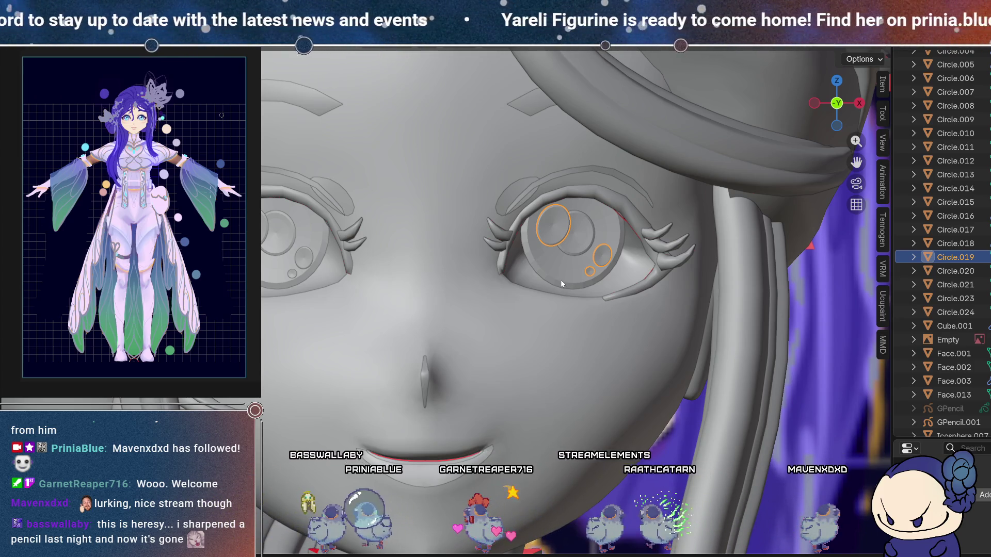
click(279, 249)
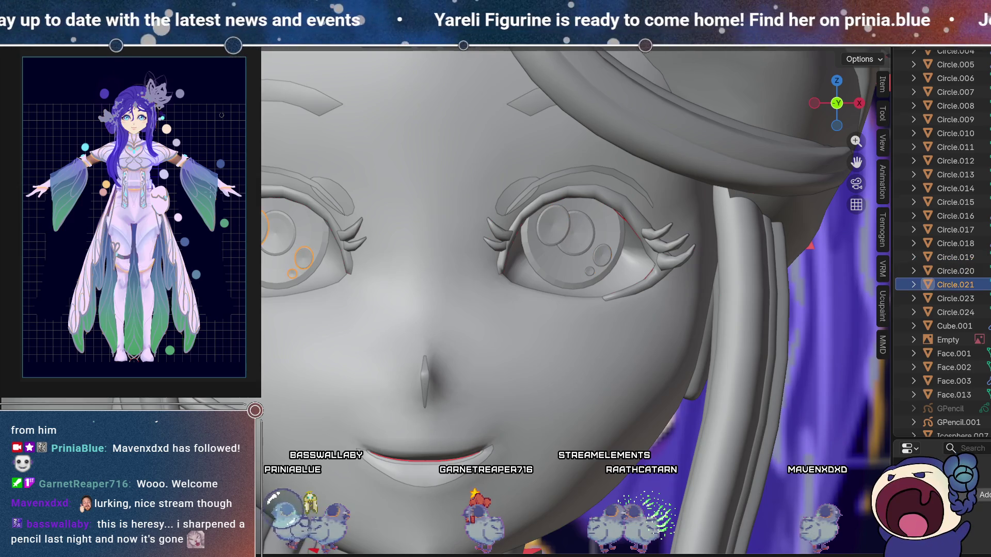
click(275, 253)
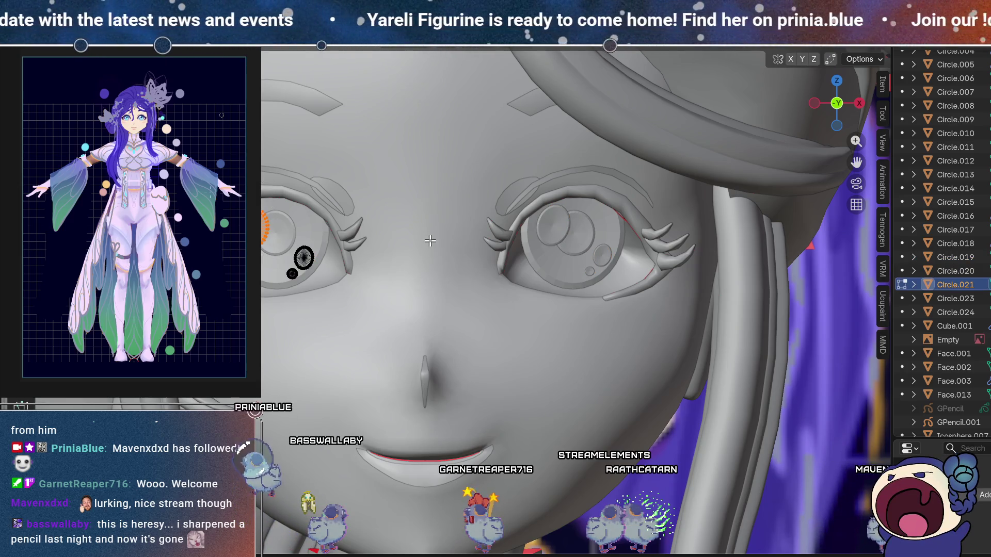
key(z)
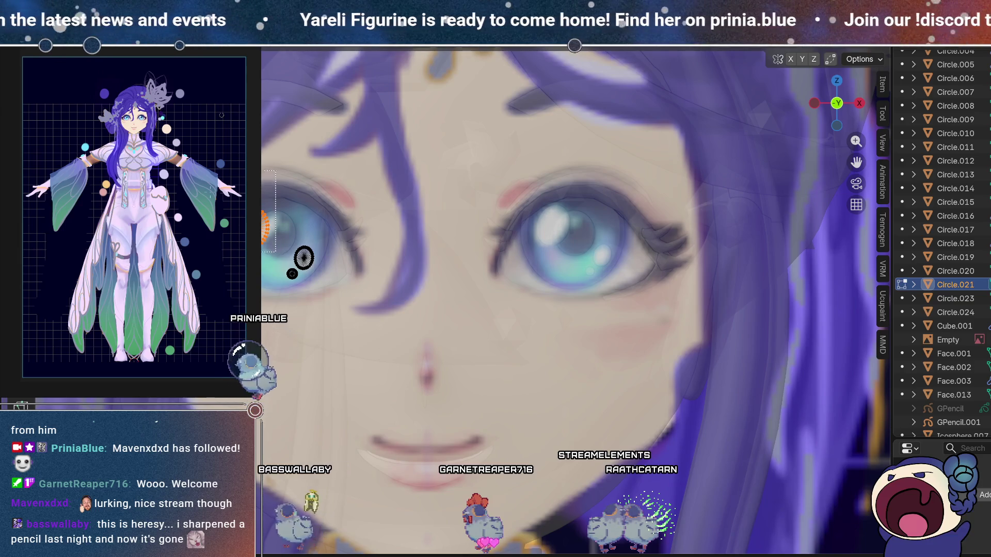
key(z)
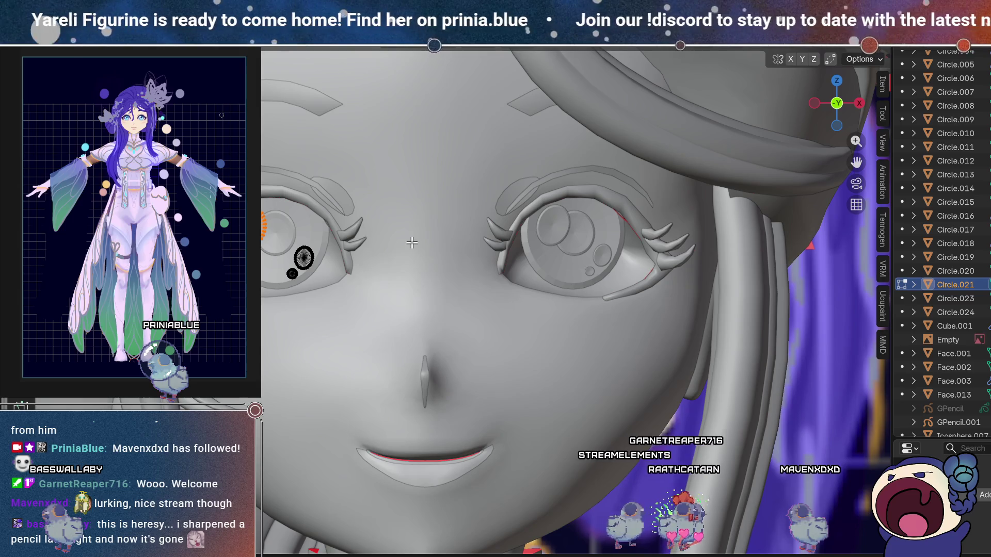
scroll(365, 279, down, 5)
mouse_move(365, 279)
middle_down()
mouse_move(406, 246)
mouse_move(434, 241)
mouse_move(478, 269)
mouse_move(528, 265)
mouse_move(496, 268)
middle_up()
Orbit around the head and put the eye disc Circle.016 into Edit Mode, zoomed in from the side.
mouse_move(618, 317)
middle_down()
mouse_move(586, 261)
mouse_move(597, 312)
mouse_move(555, 292)
mouse_move(543, 316)
mouse_move(639, 302)
mouse_move(659, 309)
mouse_move(615, 310)
mouse_move(641, 293)
mouse_move(651, 302)
mouse_move(579, 307)
mouse_move(478, 292)
mouse_move(670, 301)
mouse_move(495, 294)
mouse_move(475, 279)
mouse_move(484, 264)
mouse_move(499, 277)
mouse_move(483, 280)
middle_up()
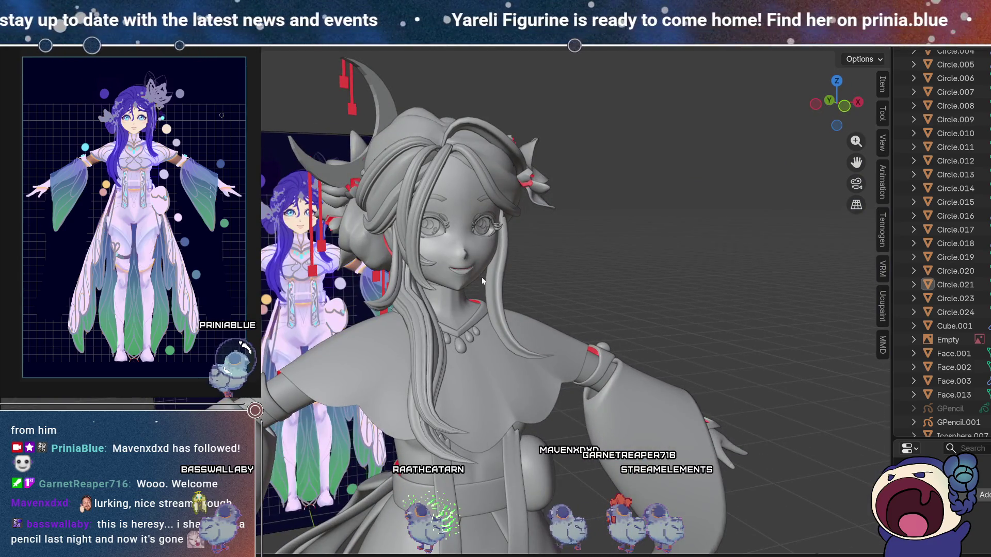
scroll(478, 277, up, 5)
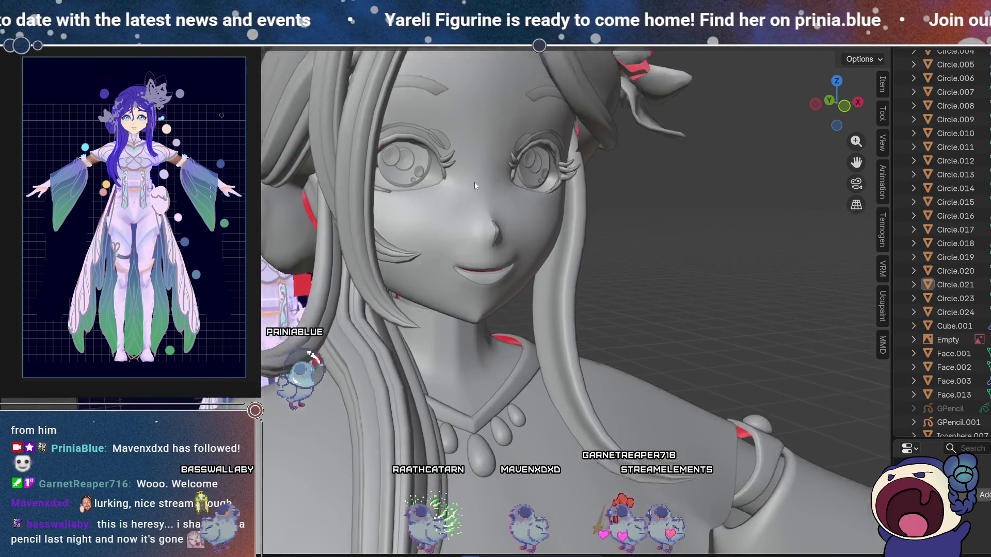
scroll(408, 273, up, 2)
scroll(448, 212, down, 5)
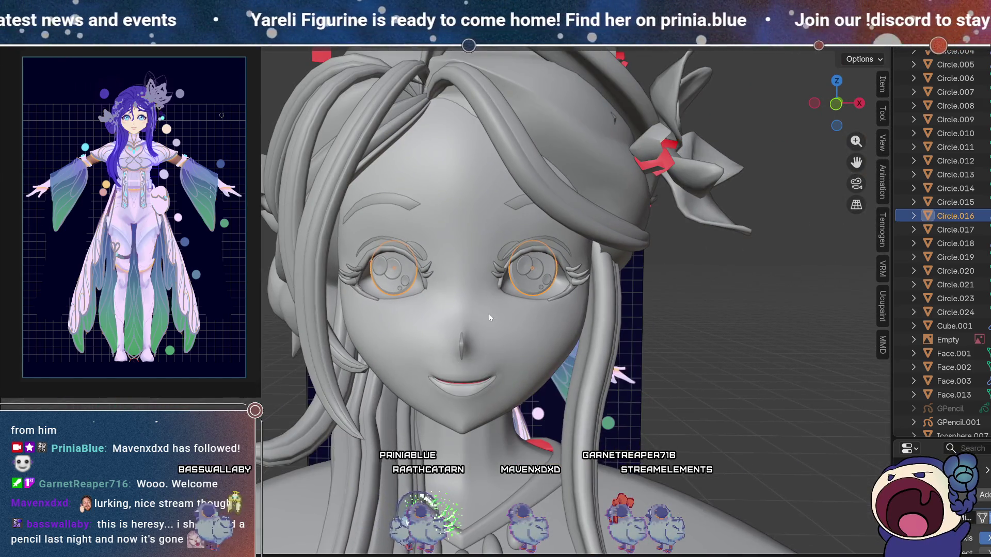
middle_drag(450, 219, 496, 293)
middle_drag(438, 258, 478, 246)
key(KP_4)
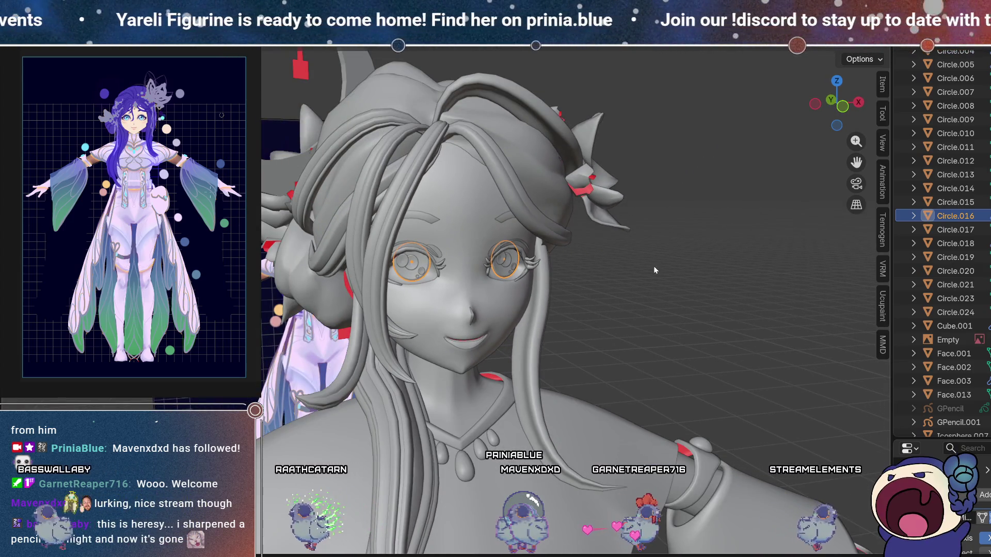
mouse_move(545, 314)
middle_down()
mouse_move(512, 289)
mouse_move(506, 315)
middle_up()
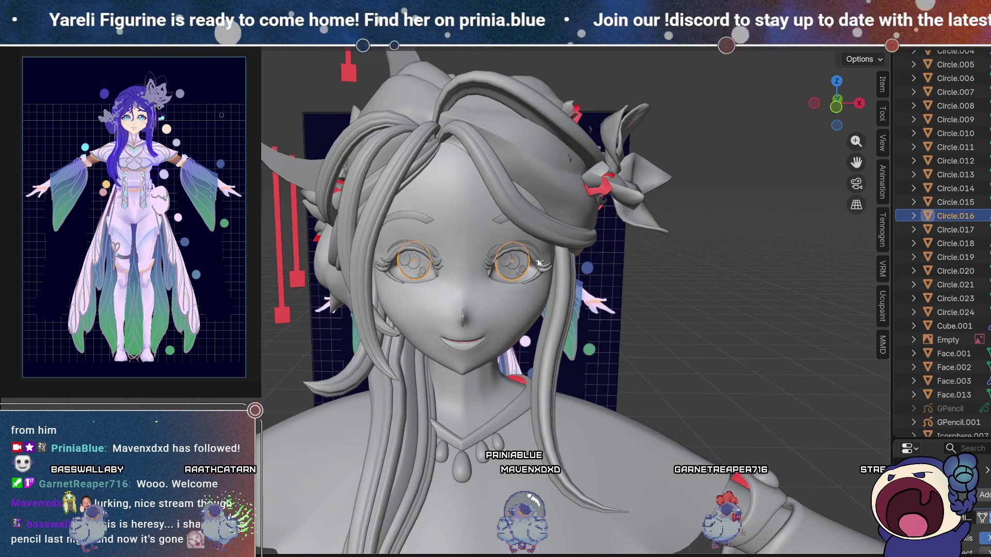
key(Tab)
middle_drag(538, 263, 561, 264)
scroll(560, 264, up, 5)
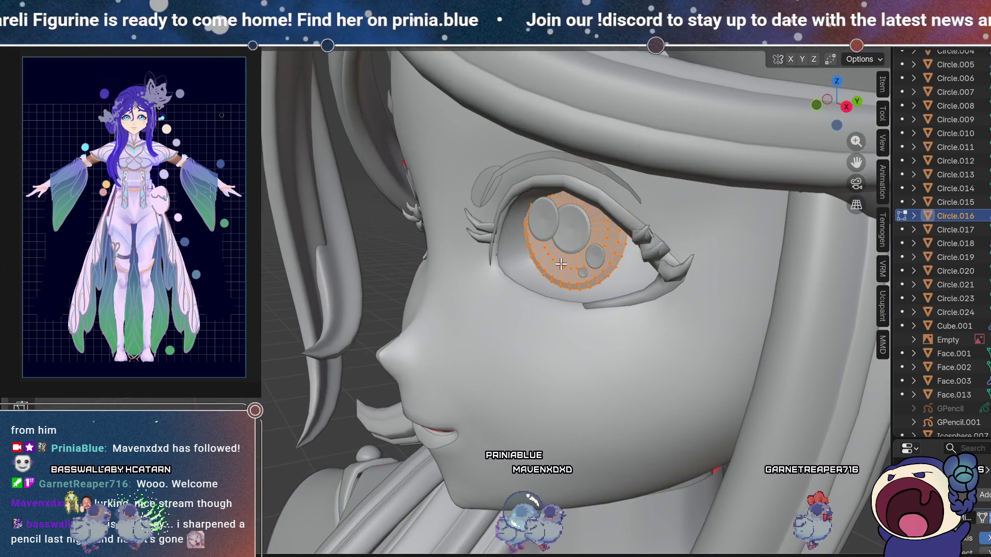
Cancel the eye disc vertex move and return to Object Mode with X-ray off.
key(alt+z)
mouse_move(612, 221)
middle_down()
mouse_move(552, 232)
mouse_move(602, 236)
mouse_move(580, 240)
middle_up()
key(alt+a)
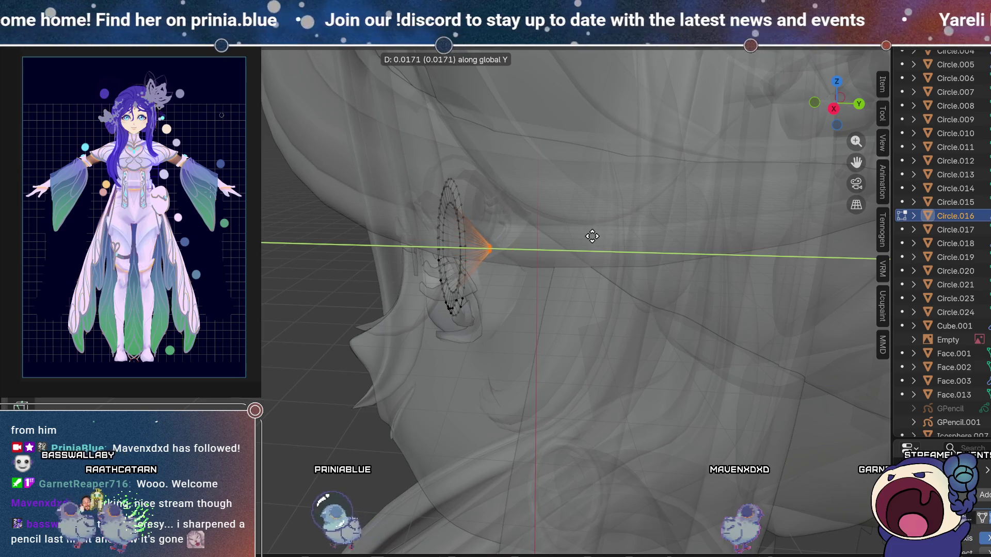
key(Escape)
key(Tab)
key(alt+z)
Orbit to the face and backdrop panel, and clear the selection.
mouse_move(442, 250)
middle_down()
mouse_move(391, 262)
mouse_move(513, 240)
middle_up()
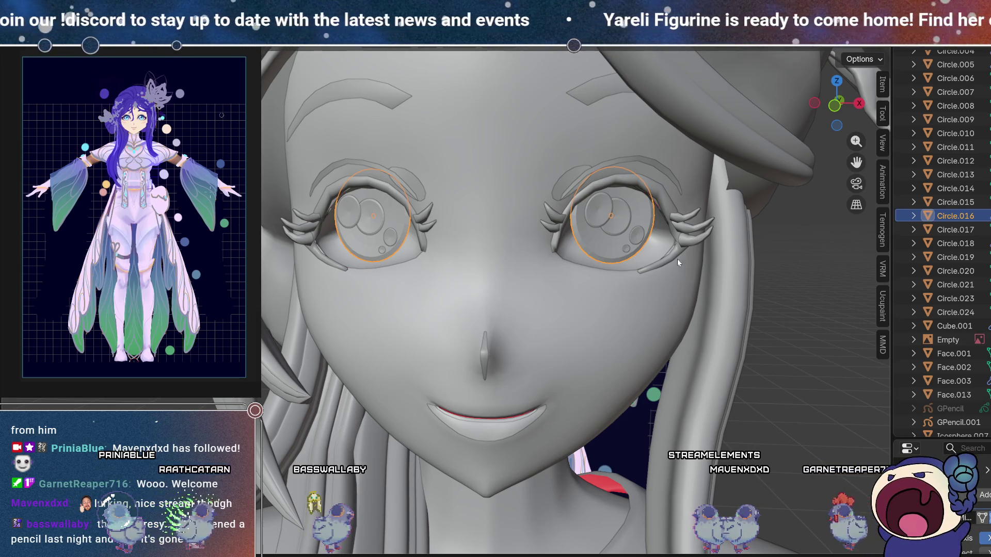
scroll(677, 259, down, 3)
mouse_move(490, 255)
middle_down()
mouse_move(453, 253)
mouse_move(398, 218)
mouse_move(567, 237)
mouse_move(527, 157)
mouse_move(537, 227)
mouse_move(308, 169)
mouse_move(317, 216)
mouse_move(278, 188)
mouse_move(297, 179)
mouse_move(336, 197)
mouse_move(392, 200)
middle_up()
key(alt+a)
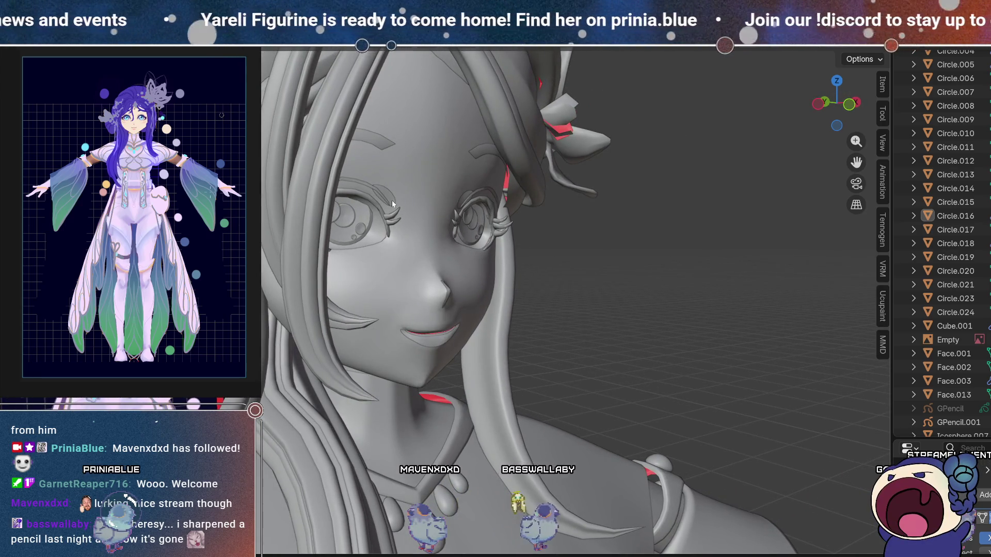
Inspect the head from front, profile and three-quarter angles.
scroll(478, 163, down, 5)
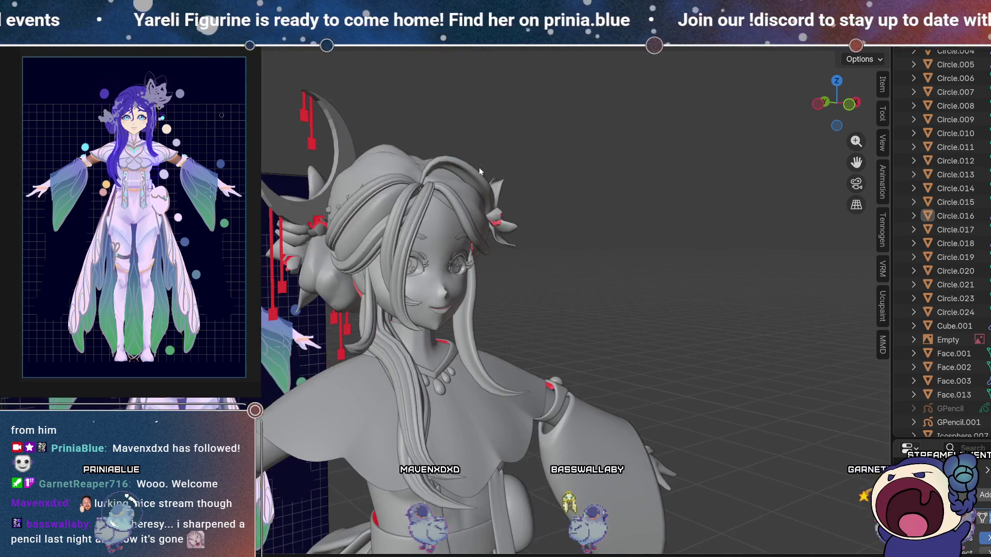
mouse_move(487, 249)
middle_down()
mouse_move(516, 234)
mouse_move(424, 225)
mouse_move(613, 246)
mouse_move(367, 243)
mouse_move(457, 243)
middle_up()
scroll(451, 232, up, 3)
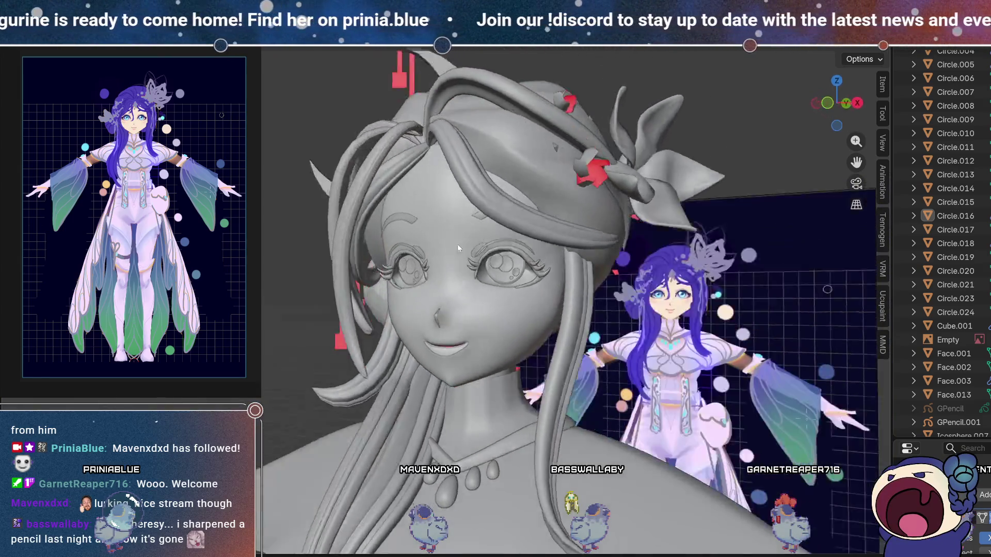
scroll(457, 244, up, 4)
mouse_move(551, 272)
middle_down()
mouse_move(442, 266)
mouse_move(477, 257)
mouse_move(518, 269)
middle_up()
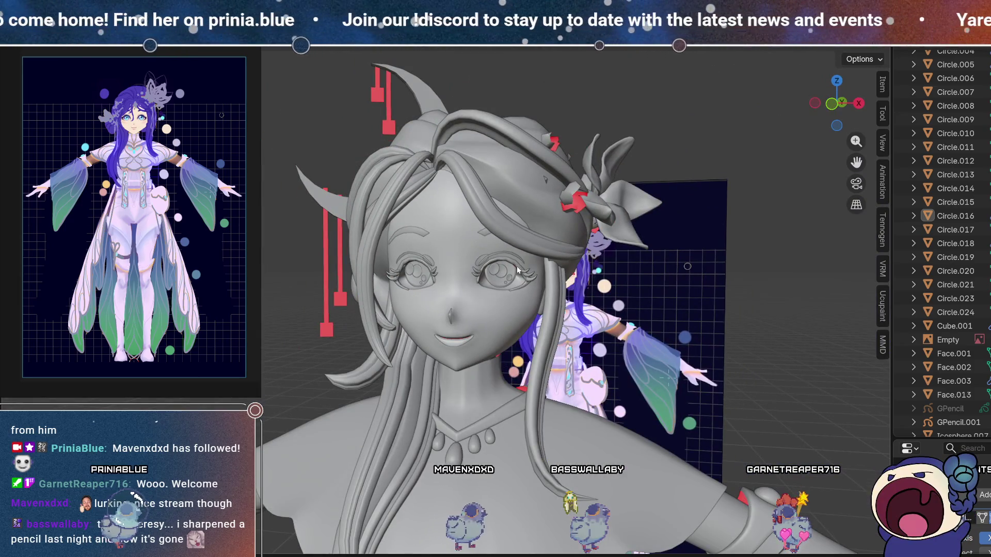
mouse_move(392, 270)
middle_down()
mouse_move(518, 230)
mouse_move(570, 231)
middle_up()
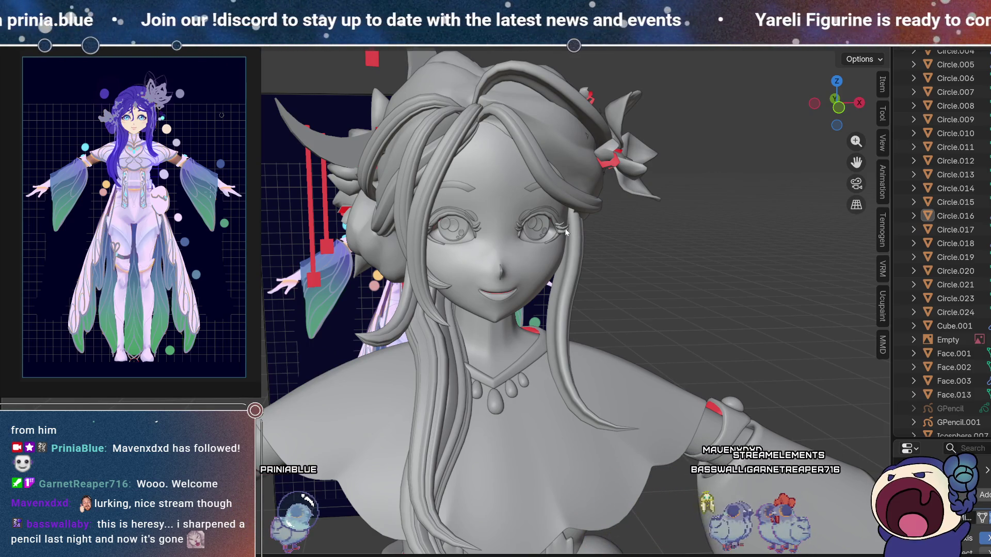
mouse_move(565, 231)
middle_down()
mouse_move(522, 278)
mouse_move(588, 249)
mouse_move(536, 286)
mouse_move(565, 233)
mouse_move(391, 249)
mouse_move(575, 357)
mouse_move(499, 378)
mouse_move(485, 400)
mouse_move(410, 413)
mouse_move(408, 342)
mouse_move(415, 364)
mouse_move(625, 375)
mouse_move(606, 378)
middle_up()
scroll(391, 249, down, 5)
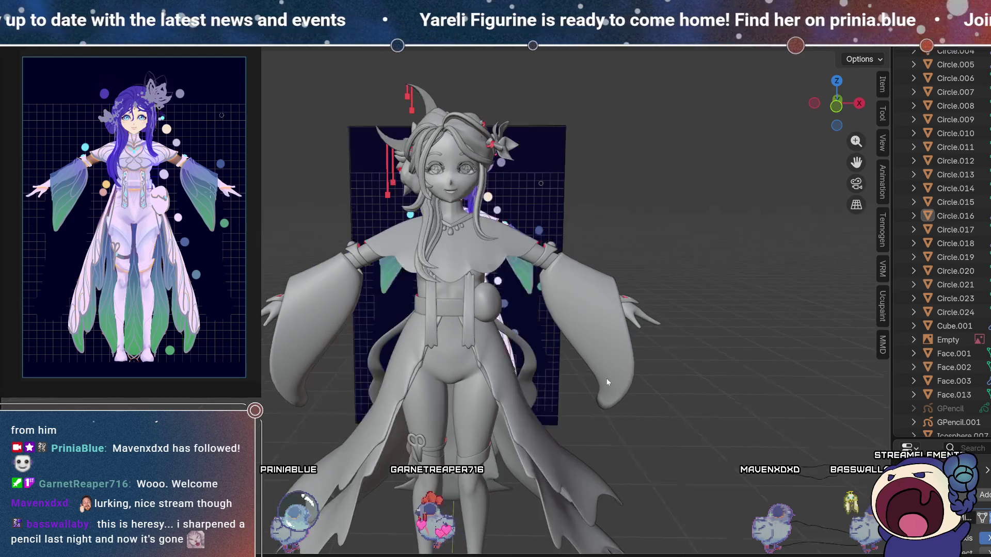
scroll(480, 313, up, 6)
Pull back to the full figure and put the right sleeve into Edit Mode.
mouse_move(480, 313)
shift+middle_down()
mouse_move(510, 213)
mouse_move(461, 282)
shift+middle_up()
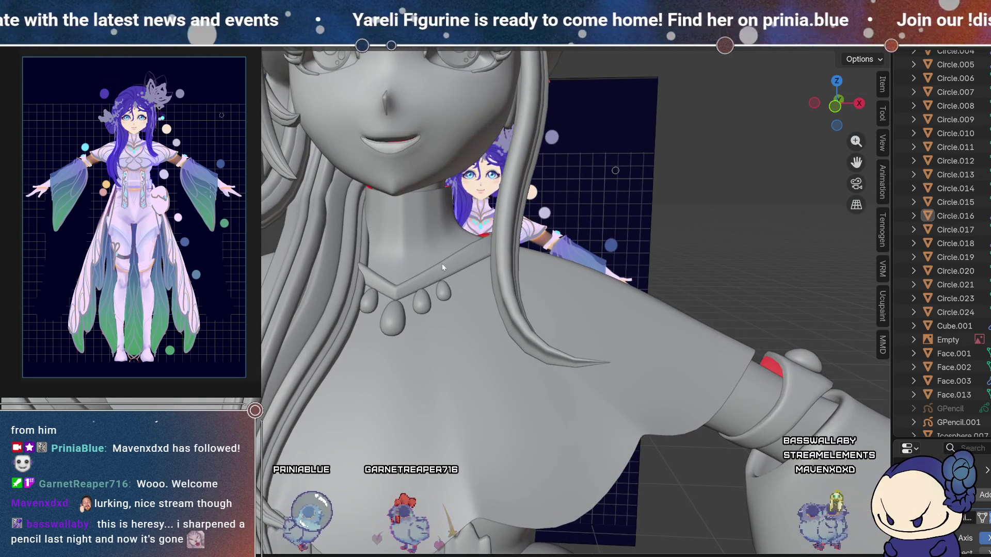
scroll(475, 183, down, 3)
middle_drag(496, 199, 612, 271)
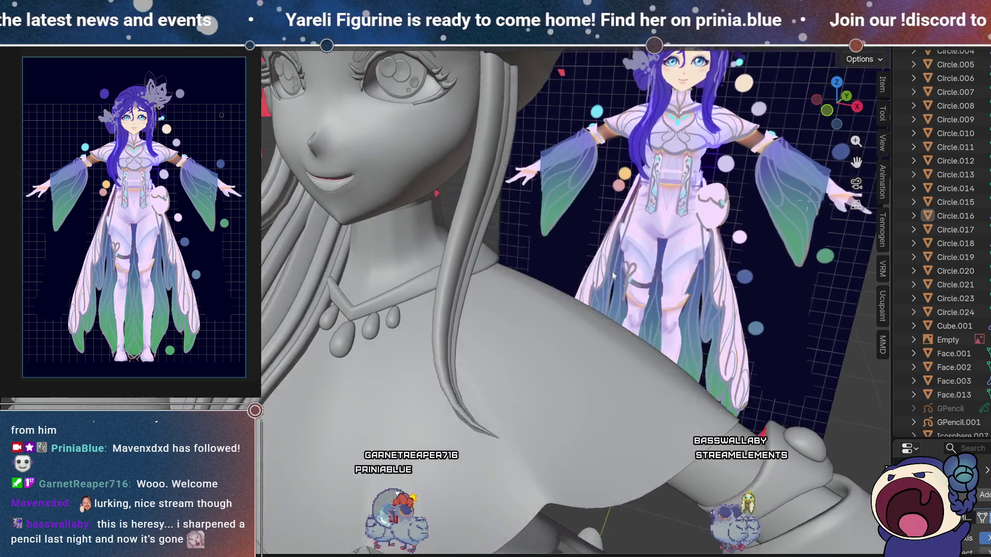
scroll(612, 271, down, 3)
key(Tab)
mouse_move(657, 364)
middle_down()
mouse_move(668, 345)
mouse_move(686, 366)
middle_up()
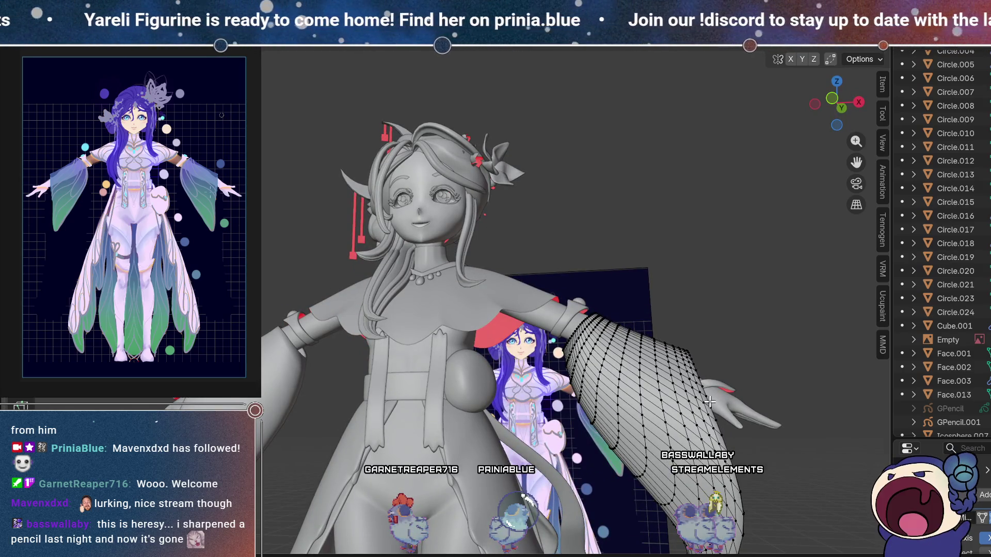
Switch briefly to the collar cape mesh, leave Edit Mode, and look around the head.
mouse_move(625, 194)
middle_down()
mouse_move(559, 267)
mouse_move(507, 259)
middle_up()
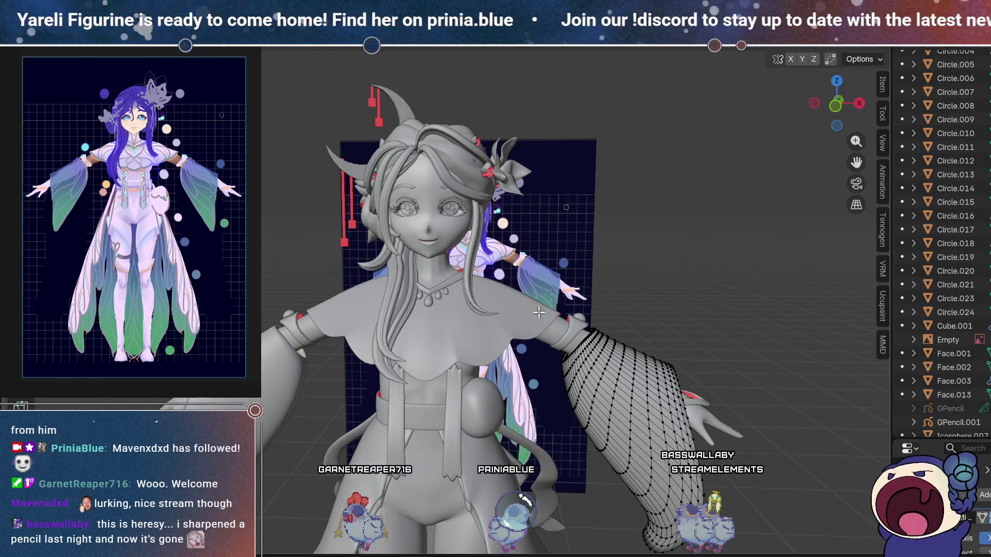
key(alt+q)
key(Tab)
scroll(454, 230, up, 6)
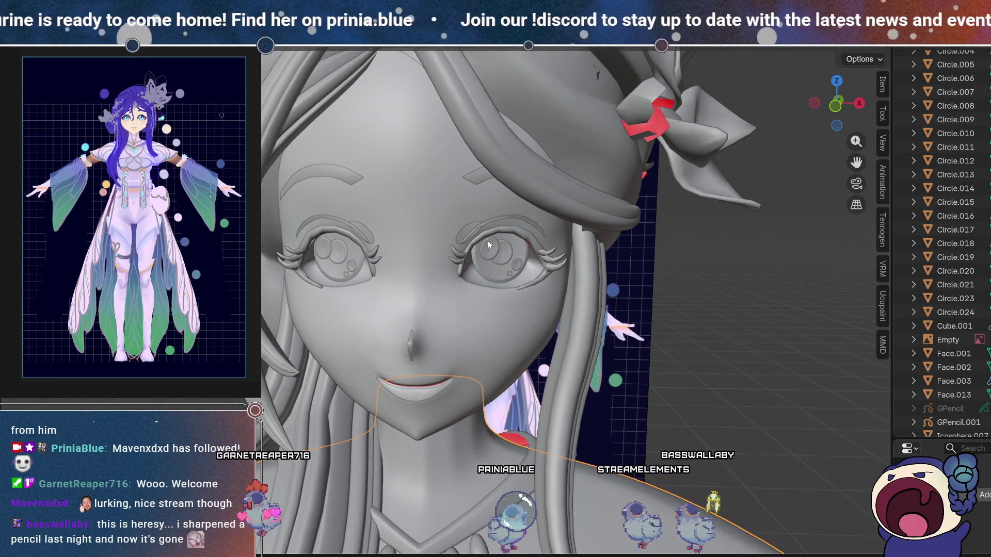
mouse_move(488, 241)
middle_down()
mouse_move(586, 284)
mouse_move(398, 222)
mouse_move(423, 192)
mouse_move(423, 175)
mouse_move(420, 217)
mouse_move(446, 231)
middle_up()
scroll(445, 233, down, 5)
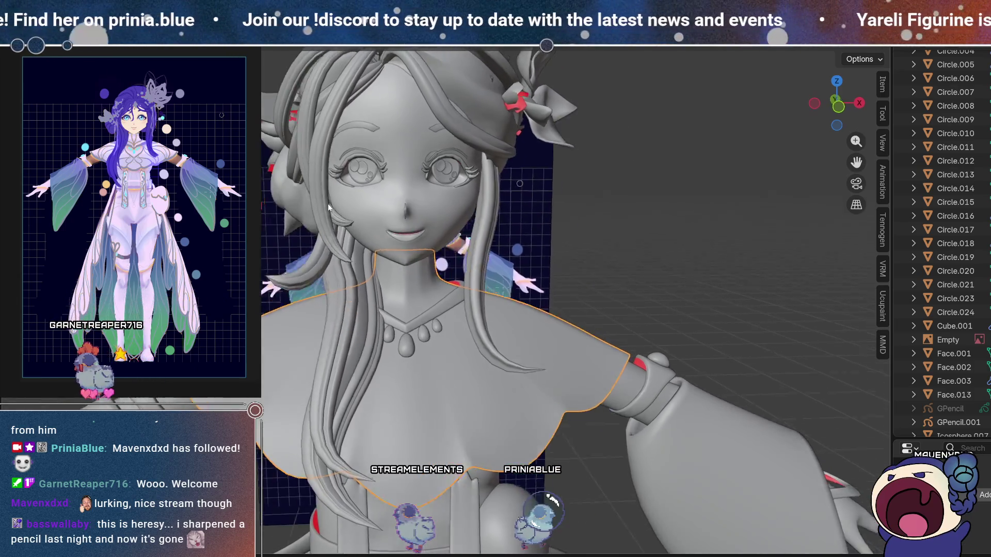
mouse_move(328, 207)
middle_down()
mouse_move(426, 216)
mouse_move(395, 200)
mouse_move(290, 214)
mouse_move(336, 252)
mouse_move(541, 238)
mouse_move(355, 246)
middle_up()
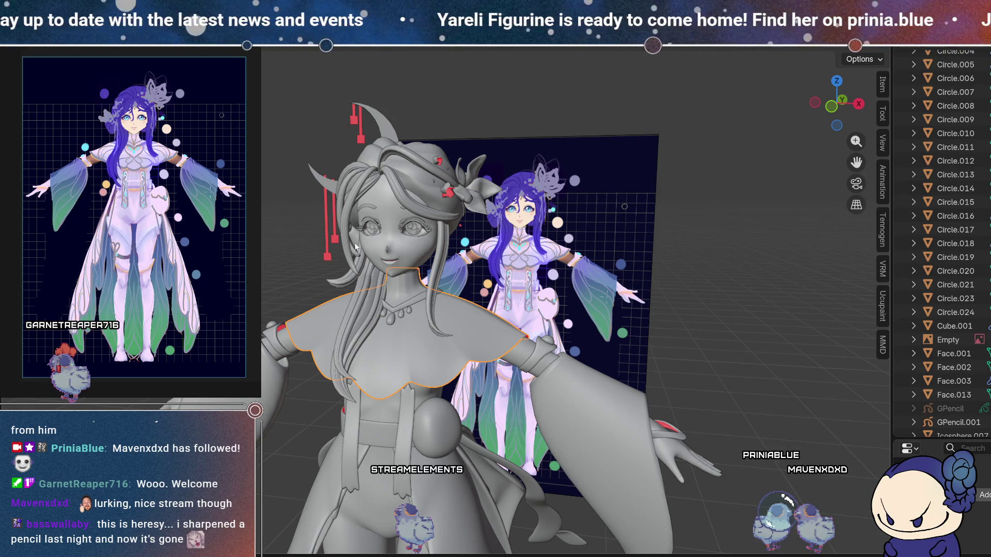
scroll(393, 271, down, 5)
middle_drag(393, 270, 535, 318)
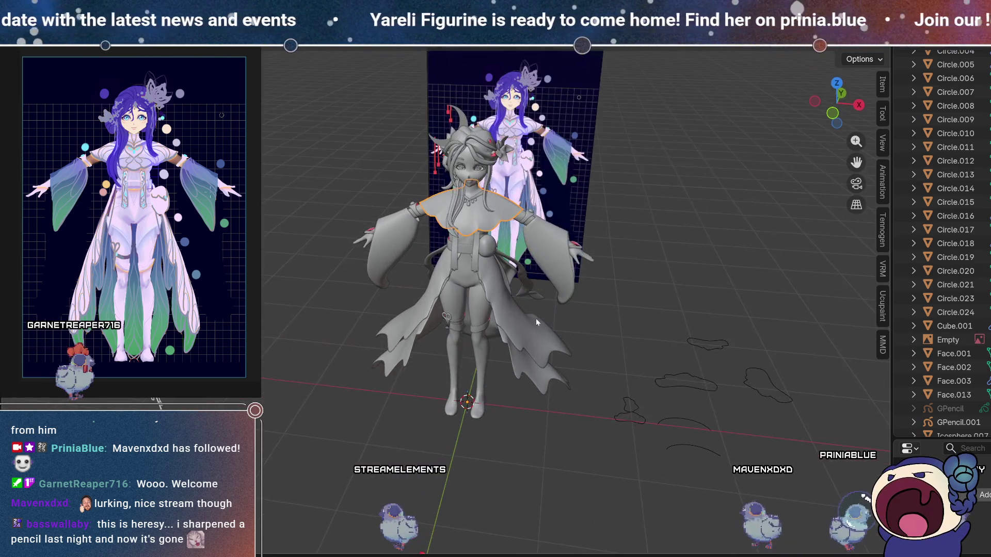
scroll(454, 154, up, 6)
scroll(454, 154, down, 5)
scroll(401, 413, up, 6)
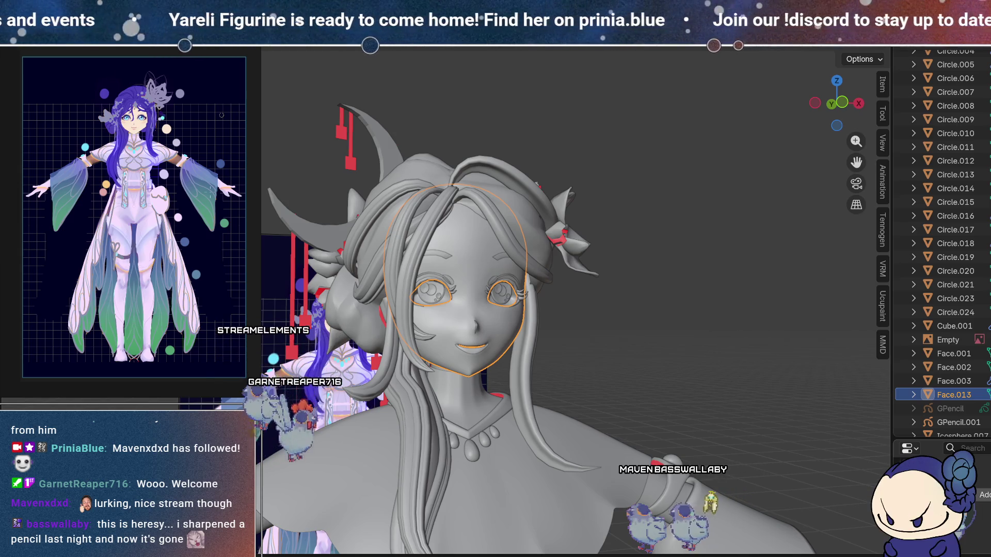
Select Face.013, switch to the -X side view, and duplicate it with Shift+D.
click(913, 395)
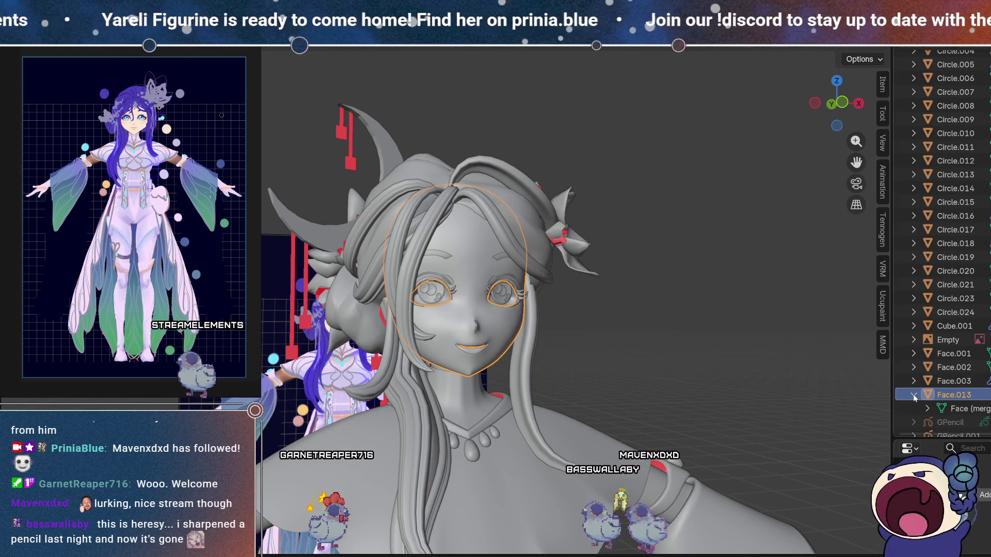
click(913, 394)
mouse_move(694, 362)
middle_down()
mouse_move(498, 400)
mouse_move(591, 341)
middle_up()
click(591, 341)
middle_drag(669, 308, 476, 347)
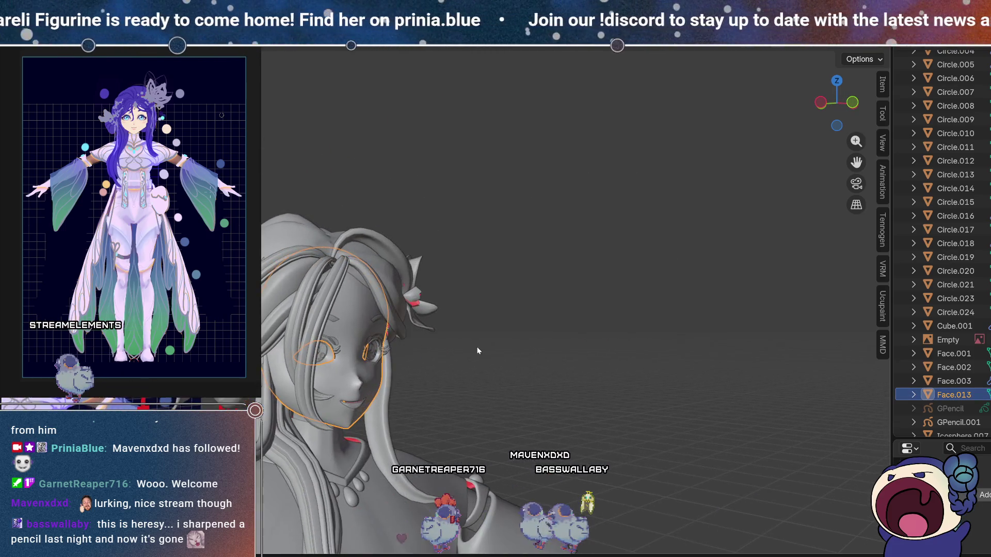
click(819, 101)
mouse_move(534, 372)
shift+middle_down()
mouse_move(450, 289)
mouse_move(286, 221)
shift+middle_up()
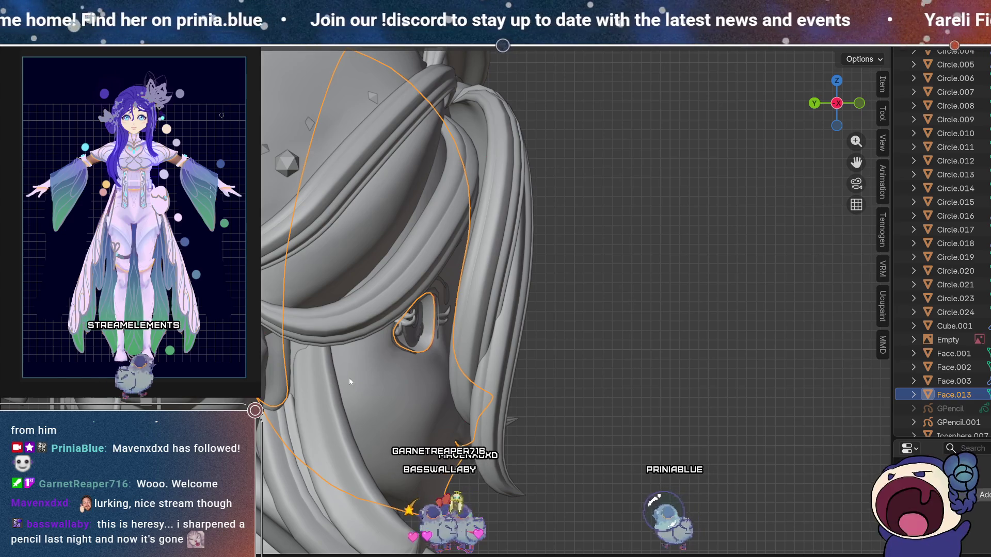
key(shift+d)
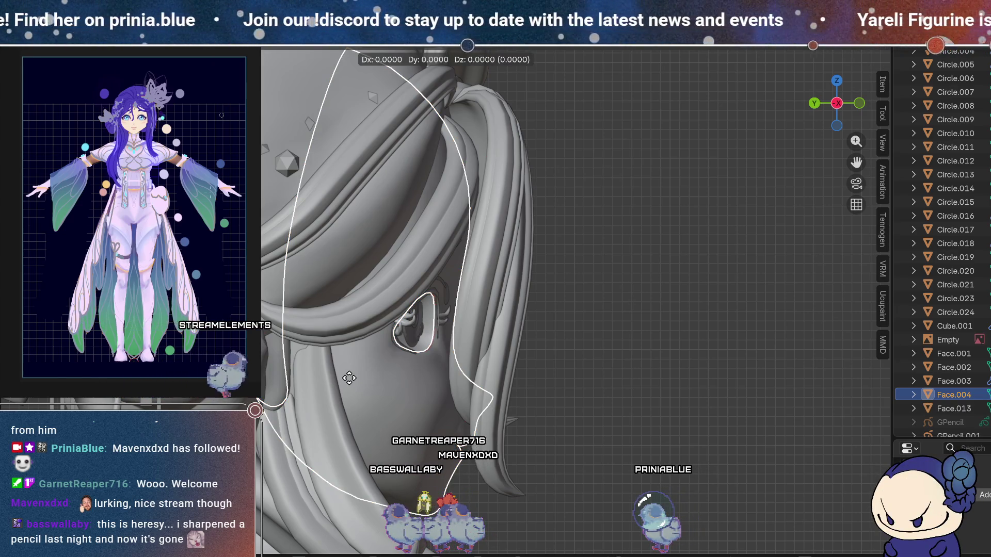
Drop the Face.004 copy in place and edit it in Material Preview shading.
key(y)
click(354, 376)
mouse_move(354, 376)
middle_down()
mouse_move(541, 383)
mouse_move(420, 386)
mouse_move(421, 272)
mouse_move(574, 367)
mouse_move(419, 337)
middle_up()
key(Tab)
scroll(464, 248, up, 3)
mouse_move(465, 248)
middle_down()
mouse_move(542, 247)
mouse_move(473, 246)
middle_up()
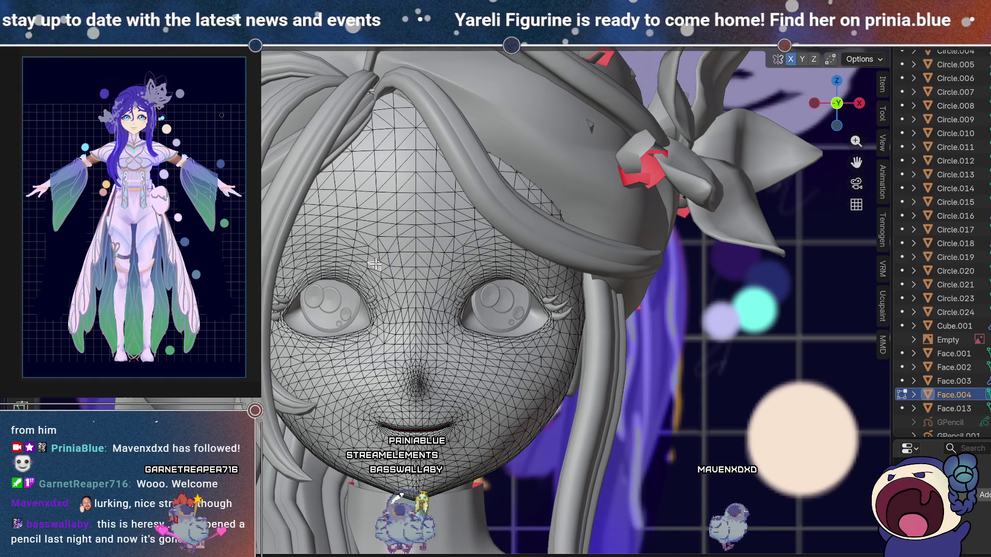
key(z)
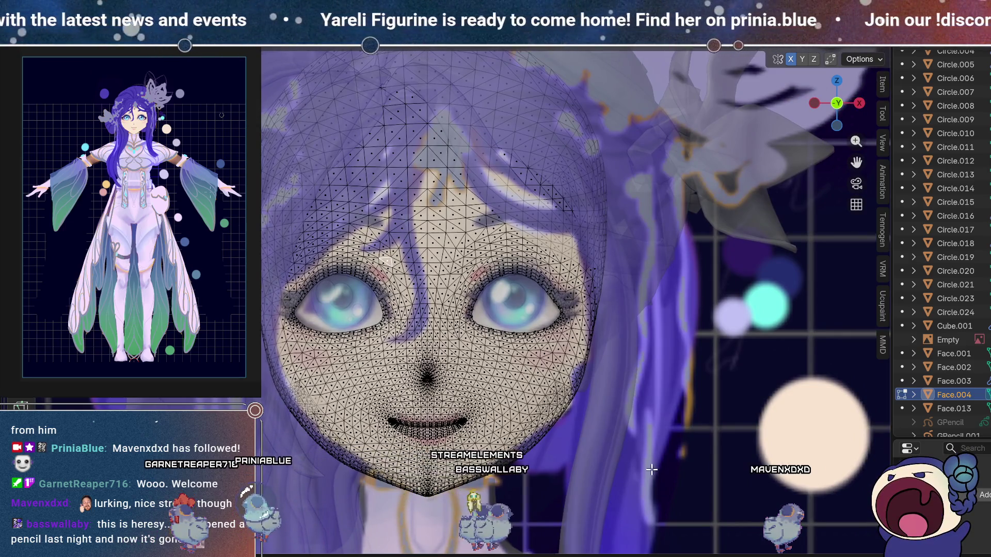
Delete all lower-face vertices below the eyes from Face.004.
mouse_move(261, 490)
mouse_down()
mouse_move(693, 454)
mouse_move(692, 331)
mouse_up()
drag(263, 526, 702, 320)
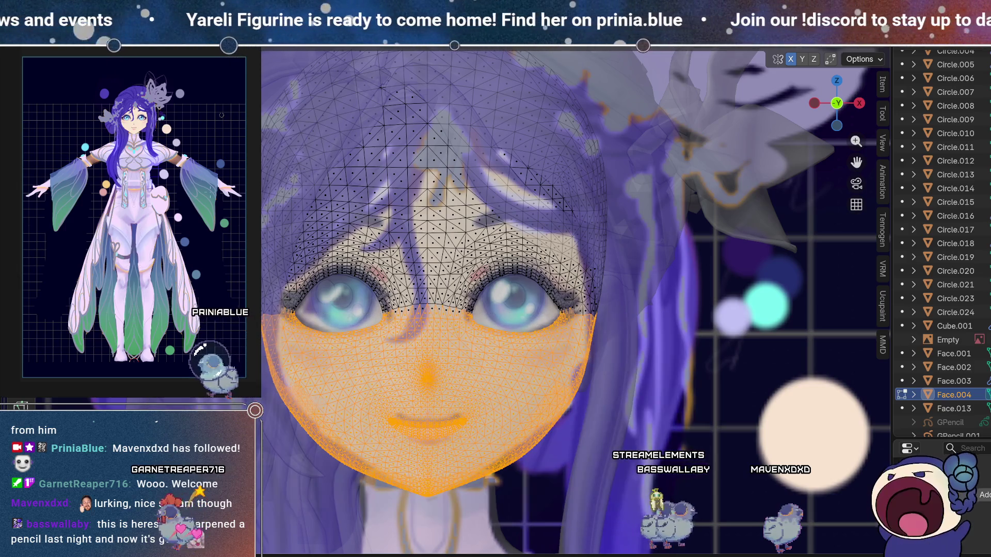
key(x)
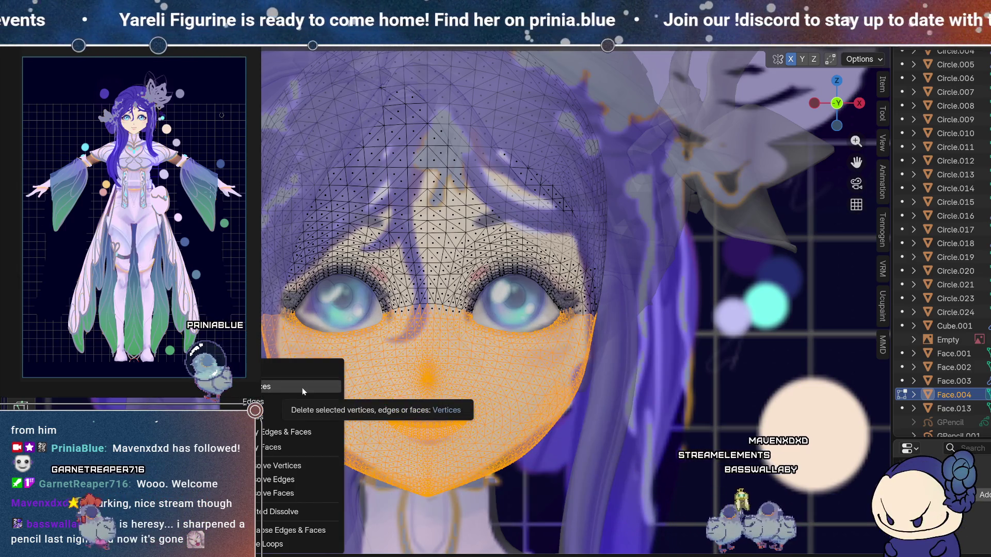
click(302, 388)
scroll(367, 334, up, 5)
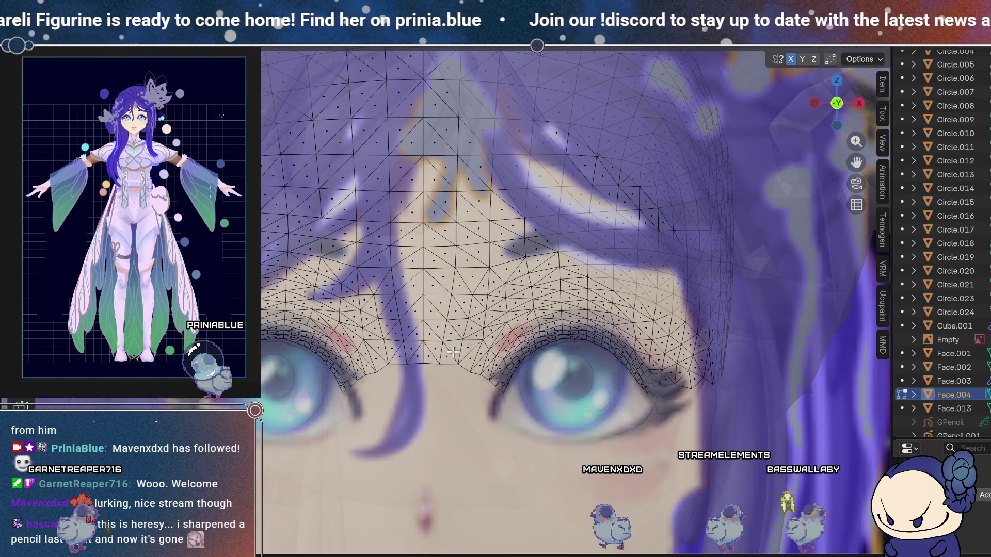
Select the rows of faces along the lid line above the first eye.
click(452, 352)
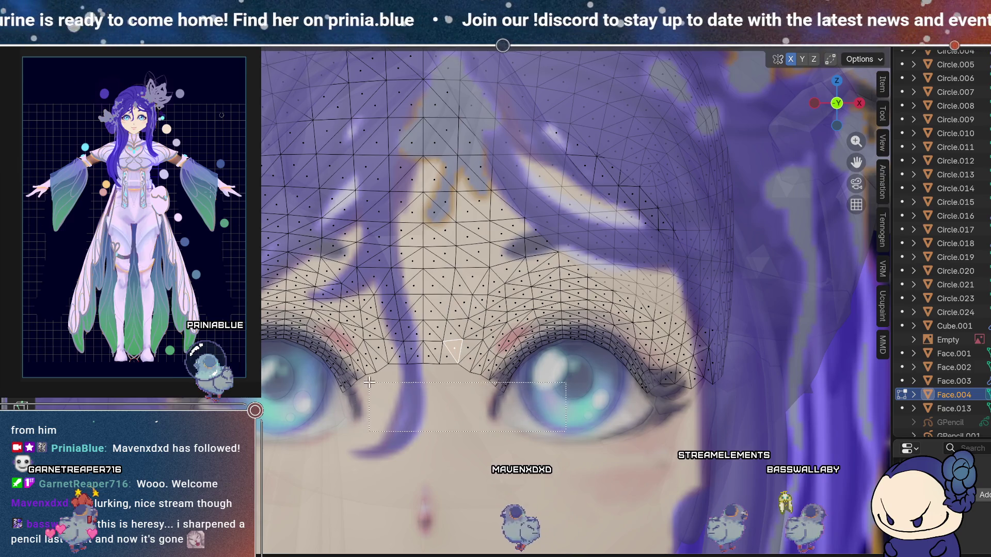
drag(368, 382, 452, 383)
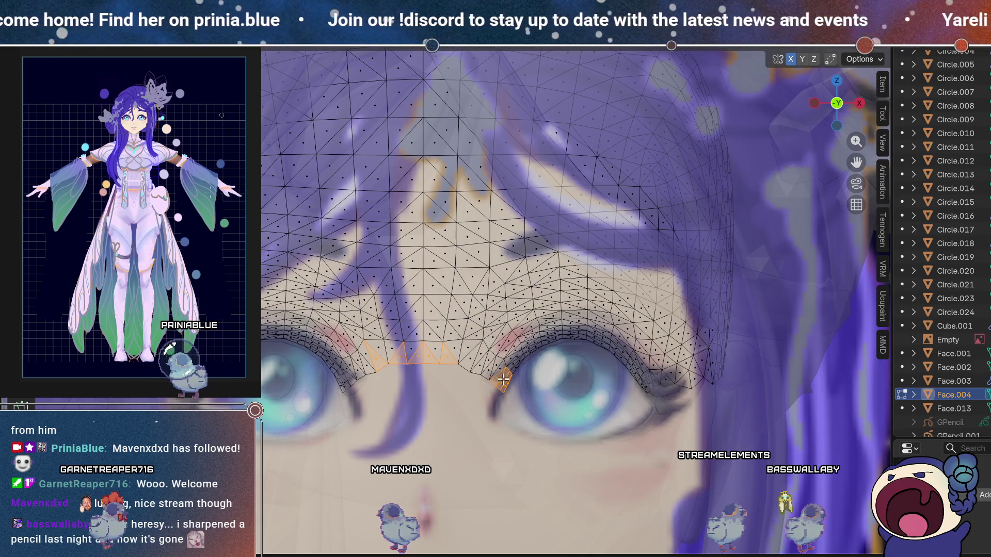
key(ctrl+KP_Add)
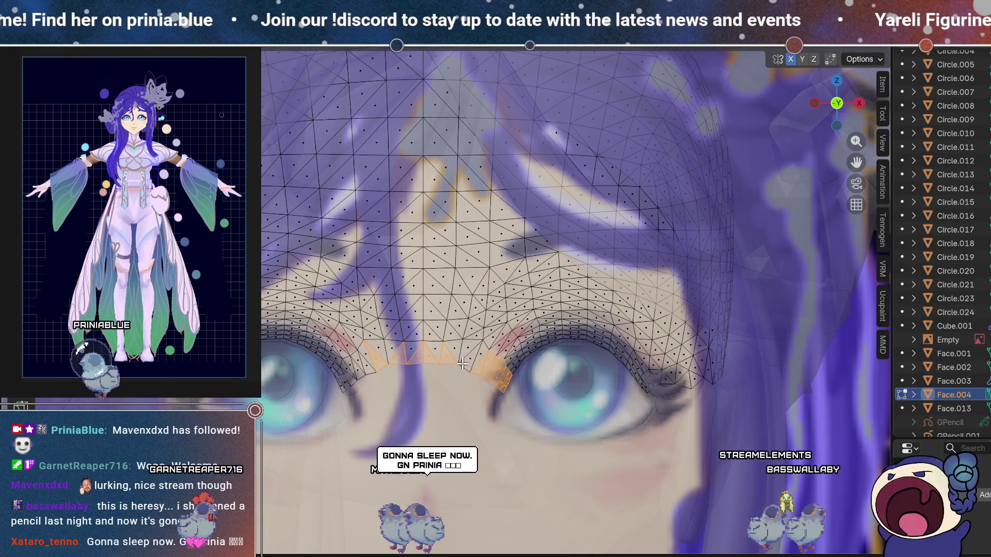
shift+click(454, 360)
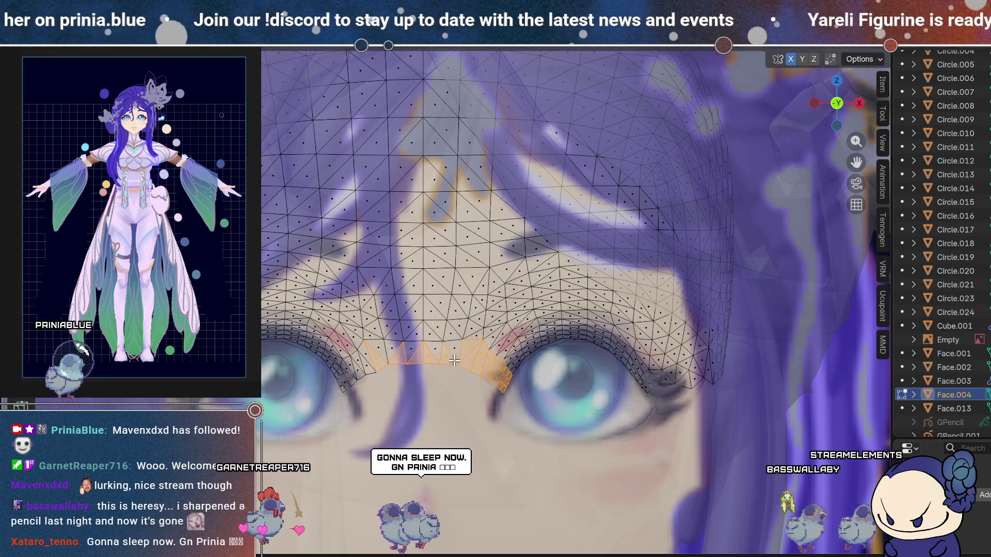
drag(463, 362, 366, 347)
mouse_move(395, 400)
shift+mouse_down()
mouse_move(326, 361)
mouse_move(322, 322)
mouse_move(578, 406)
shift+mouse_up()
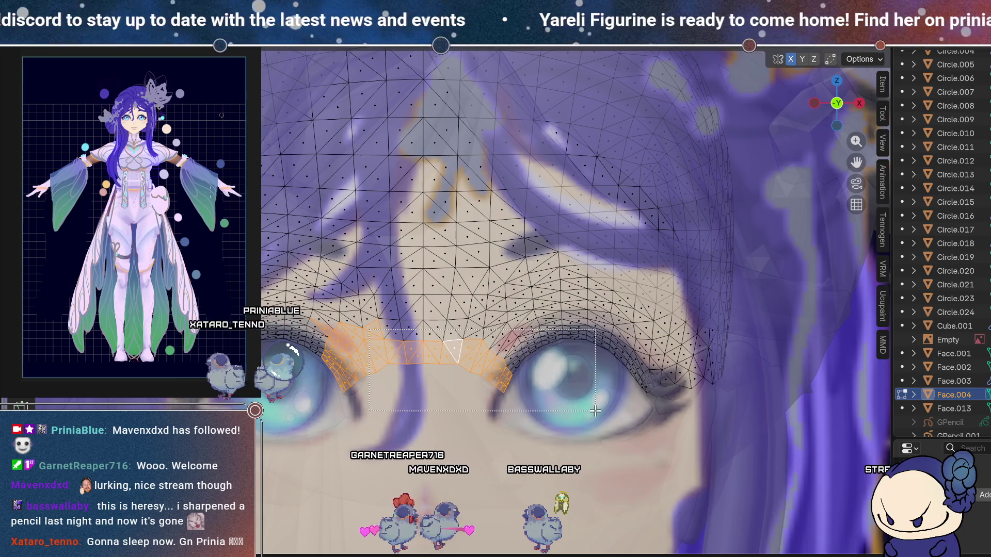
shift+drag(646, 426, 658, 431)
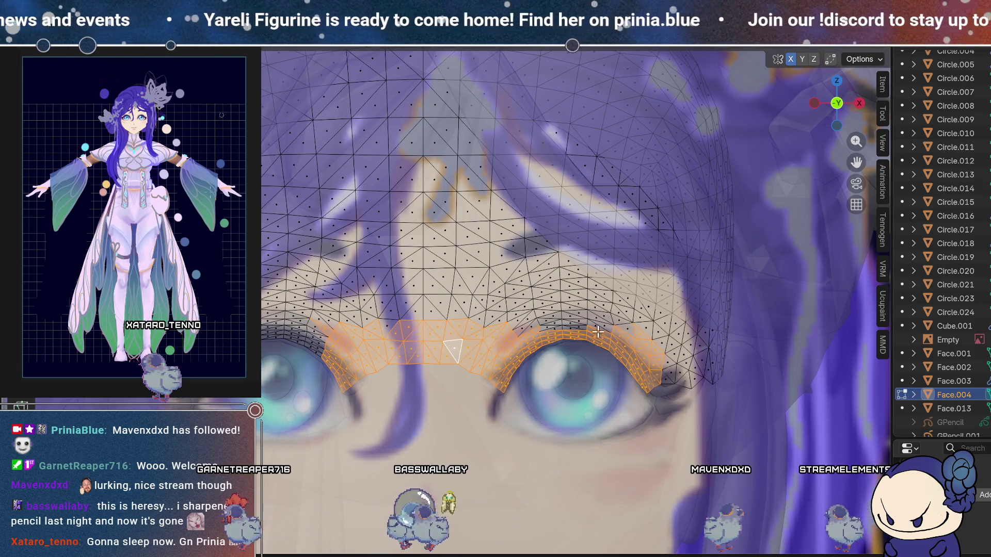
middle_drag(597, 332, 540, 358)
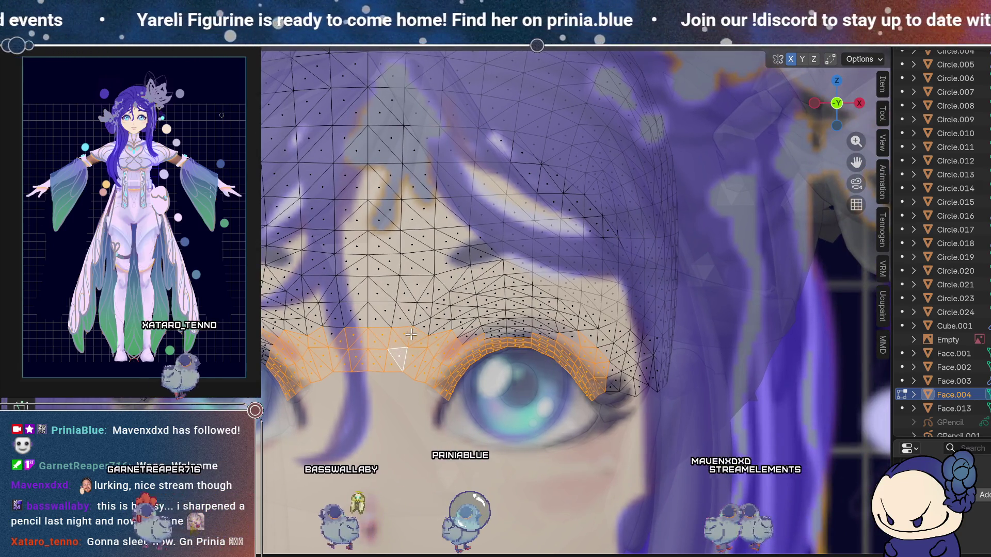
mouse_move(509, 289)
mouse_down()
mouse_move(543, 352)
mouse_move(557, 350)
mouse_up()
Add the lid faces above the other eye and the outer left brow edge to the selection.
middle_drag(321, 335, 406, 339)
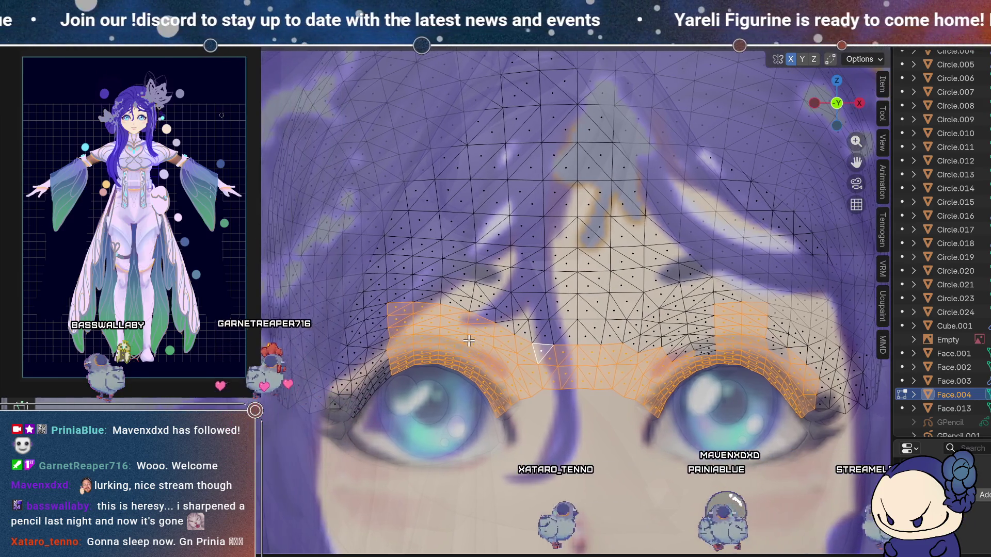
ctrl+scroll(516, 382, up, 2)
mouse_move(427, 446)
mouse_down()
mouse_move(330, 349)
mouse_move(317, 315)
mouse_up()
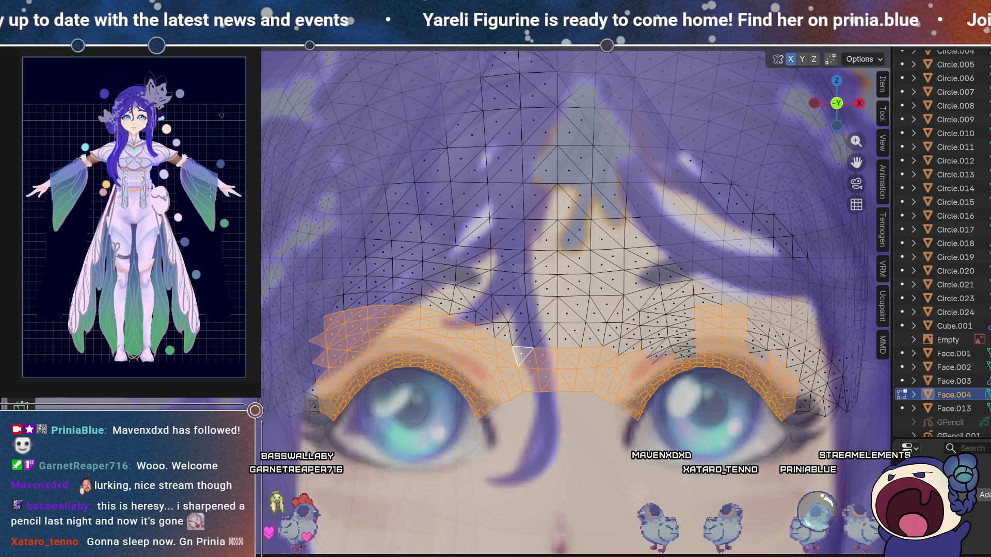
middle_drag(393, 176, 420, 158)
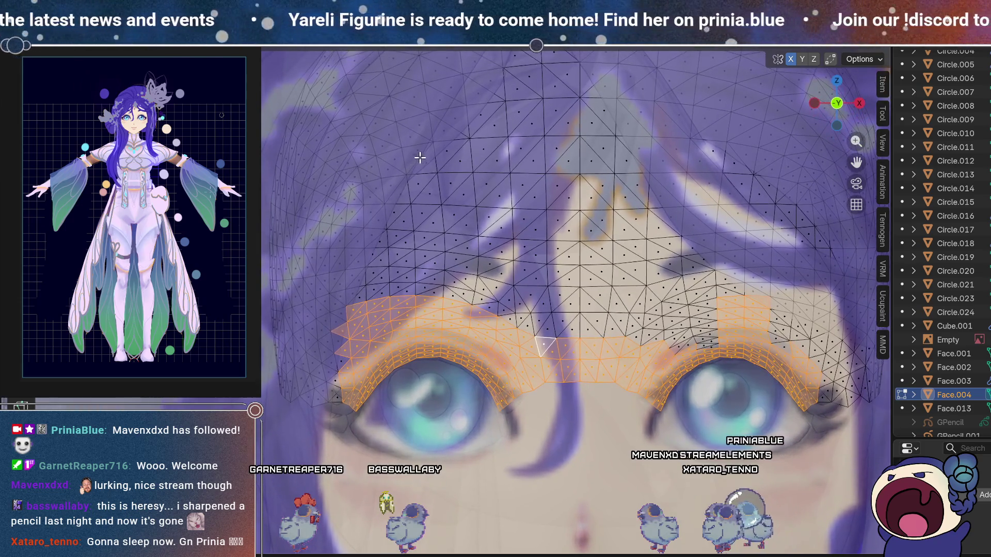
drag(310, 354, 310, 324)
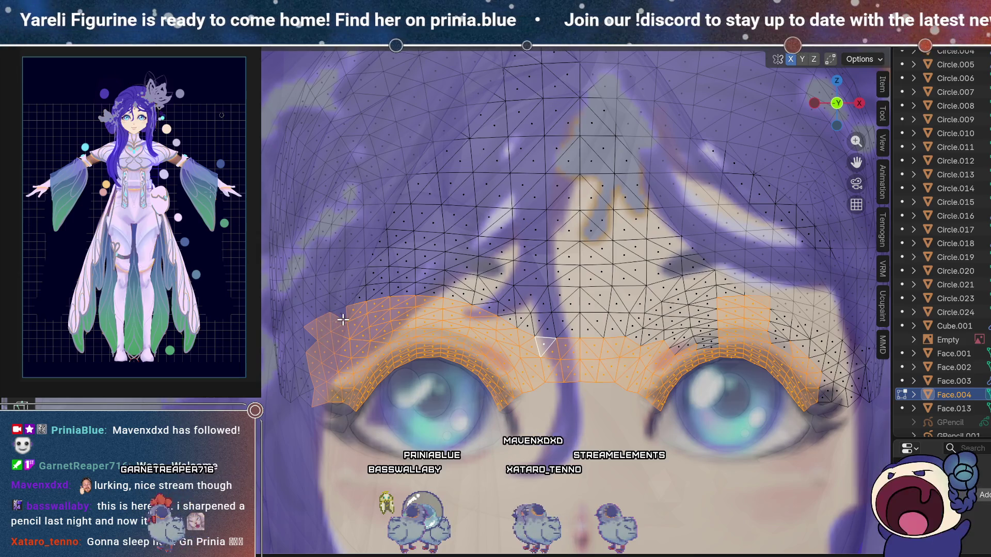
mouse_move(371, 423)
mouse_down()
mouse_move(286, 353)
mouse_move(297, 330)
mouse_move(291, 344)
mouse_up()
middle_drag(295, 351, 349, 388)
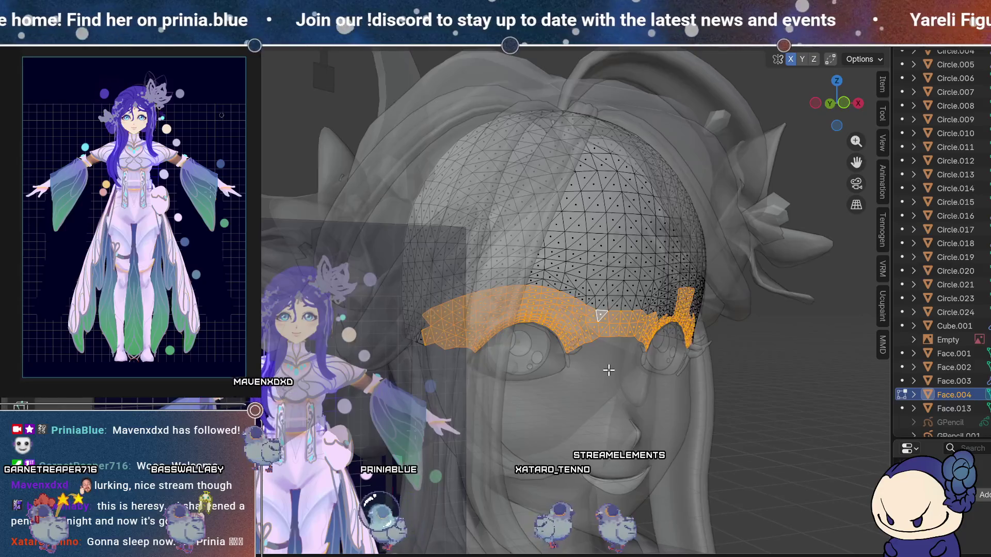
Frame the brow band in front orthographic view and turn off X mirror.
key(KP_1)
key(KP_5)
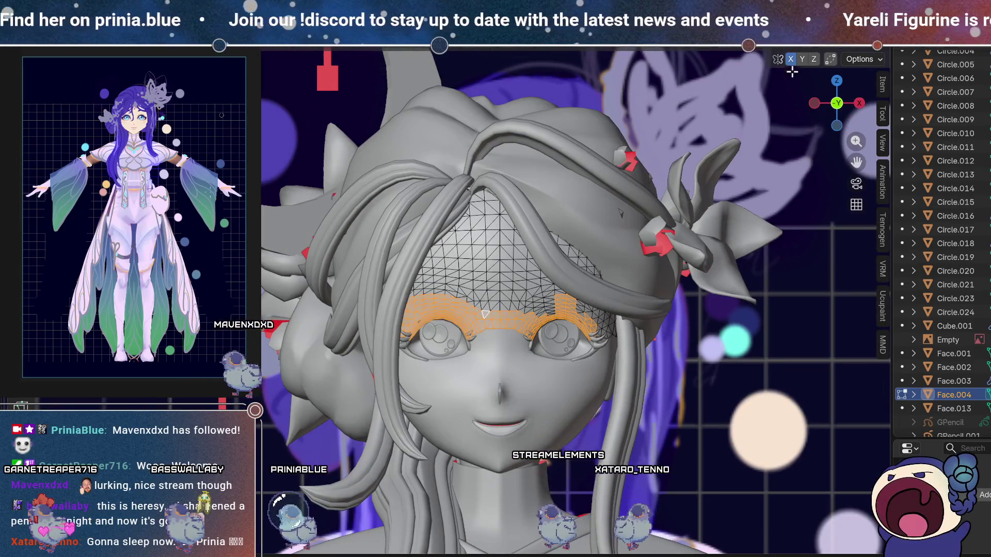
key(KP_Decimal)
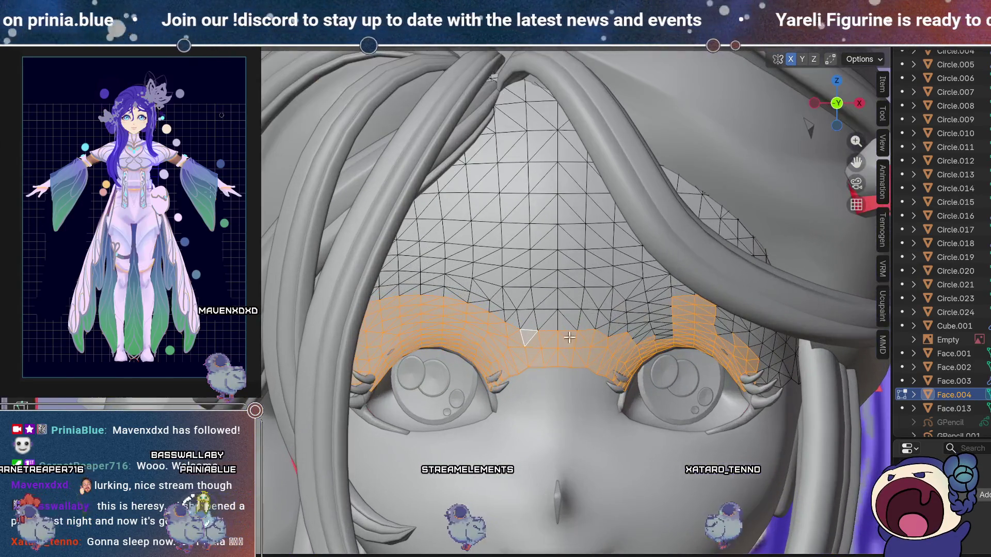
click(790, 60)
key(KP_1)
Turn on X-ray and zoom in on the eyes over the reference image.
key(alt+z)
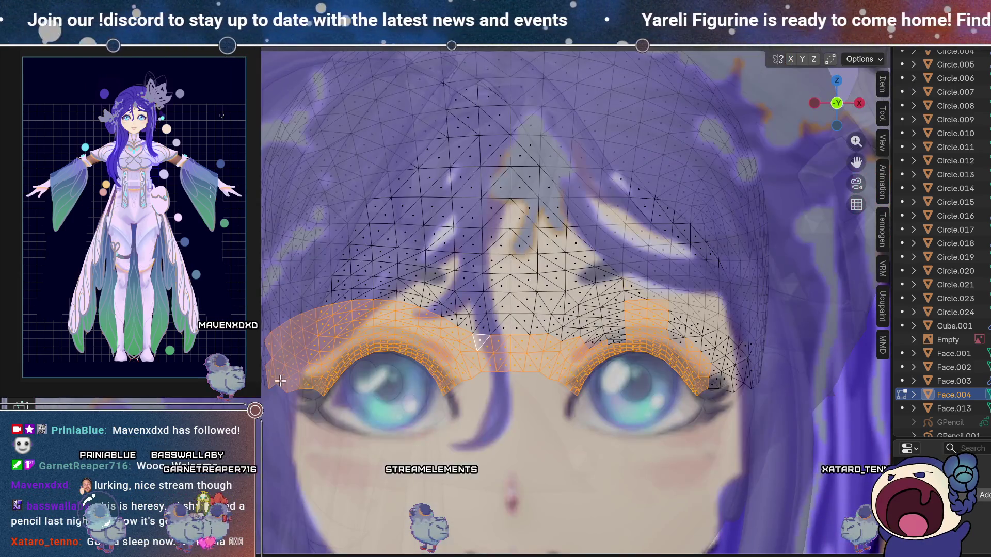
key(KP_5)
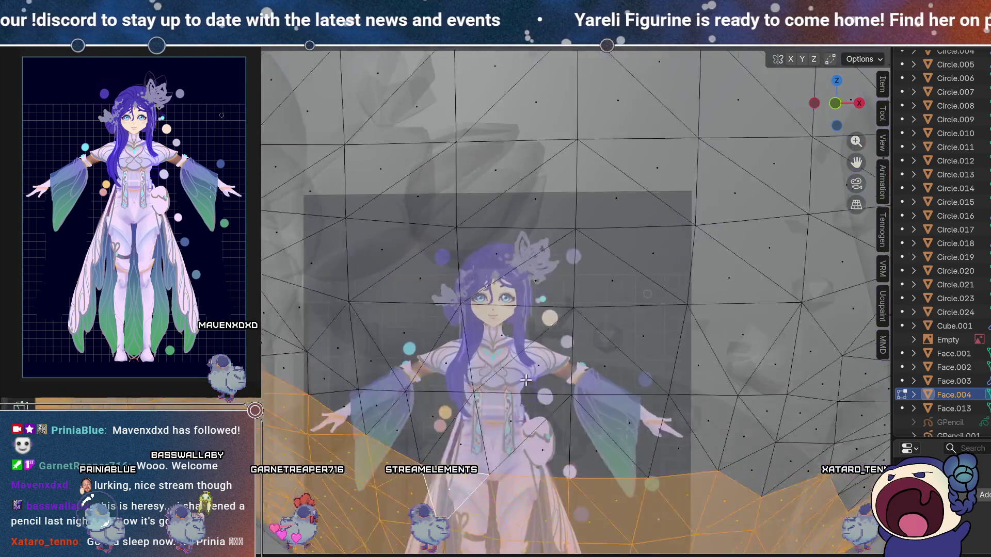
key(KP_5)
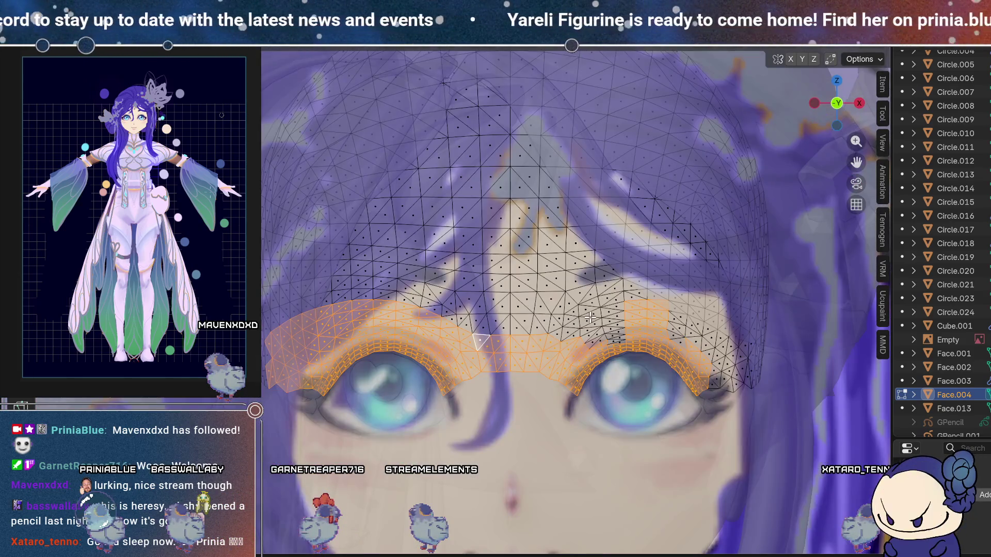
scroll(522, 309, up, 2)
scroll(522, 311, up, 1)
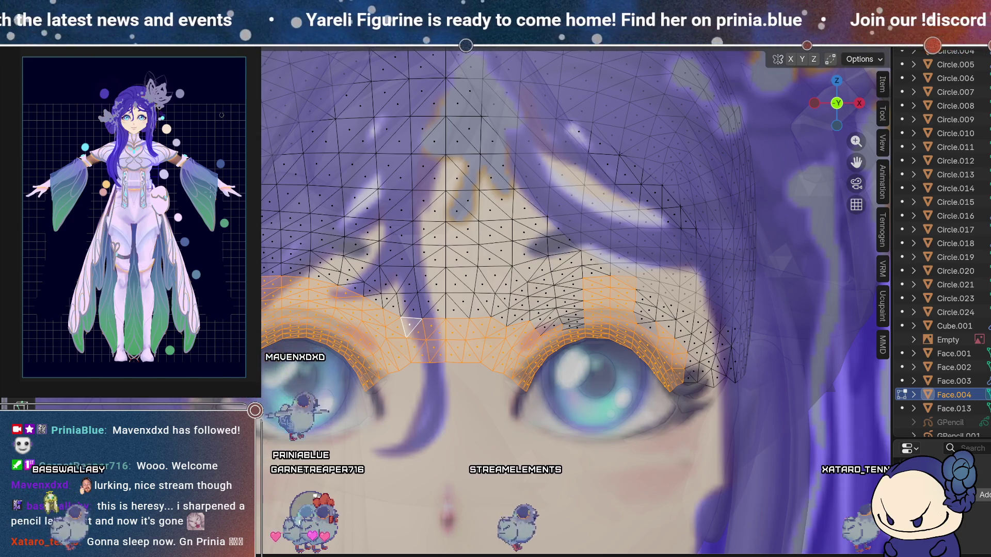
scroll(373, 305, down, 4)
scroll(374, 305, up, 2)
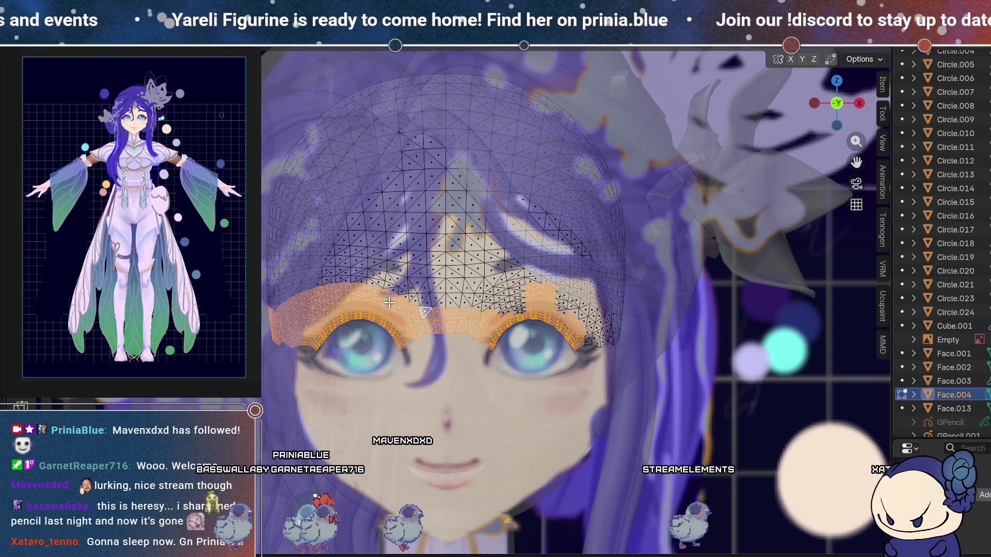
scroll(478, 311, up, 2)
ctrl+scroll(535, 381, right, 1)
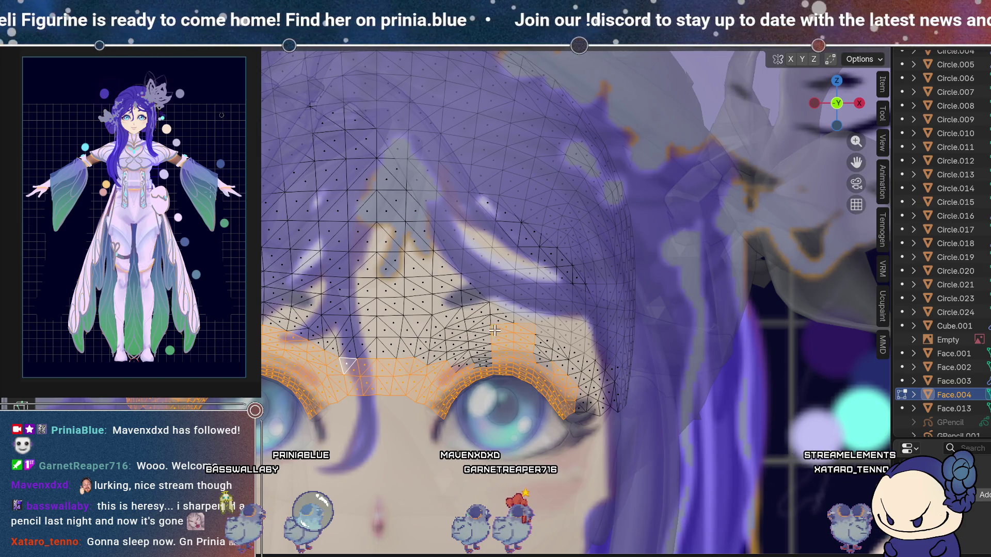
scroll(470, 340, up, 2)
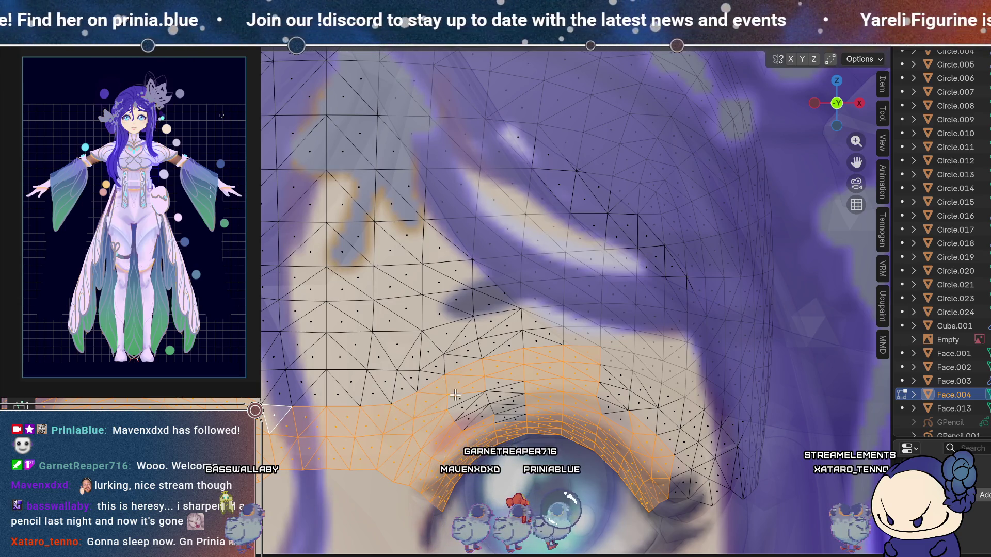
Trim the brow-band selection to stop at the right eye's outer corner and check it from two angles.
shift+middle_drag(455, 395, 411, 383)
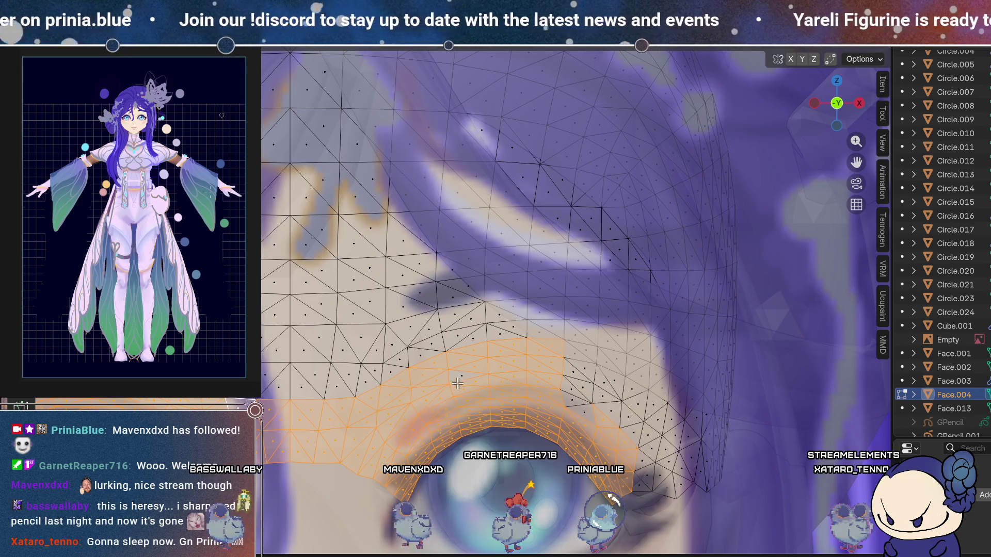
shift+middle_drag(458, 383, 447, 302)
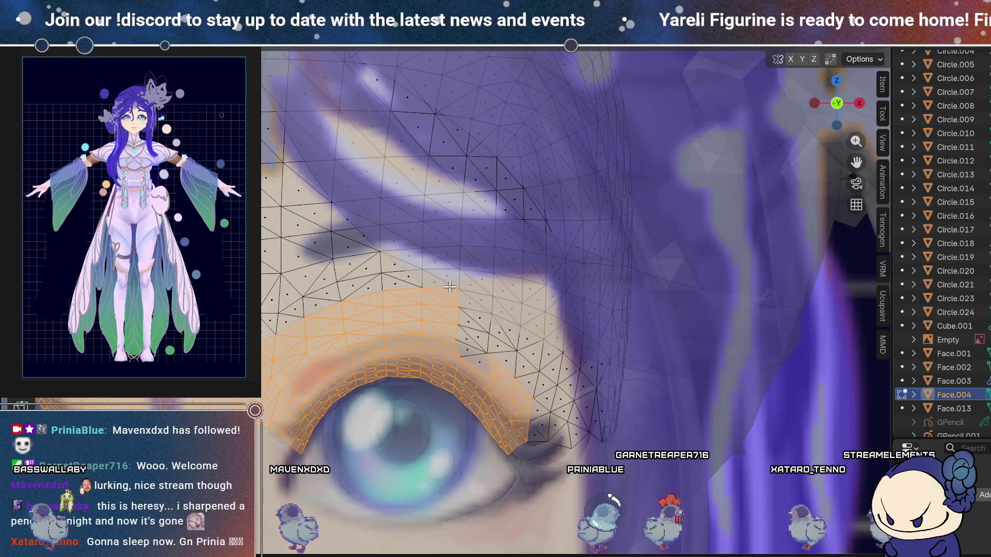
mouse_move(453, 297)
mouse_down()
mouse_move(512, 319)
mouse_move(513, 329)
mouse_move(511, 314)
mouse_up()
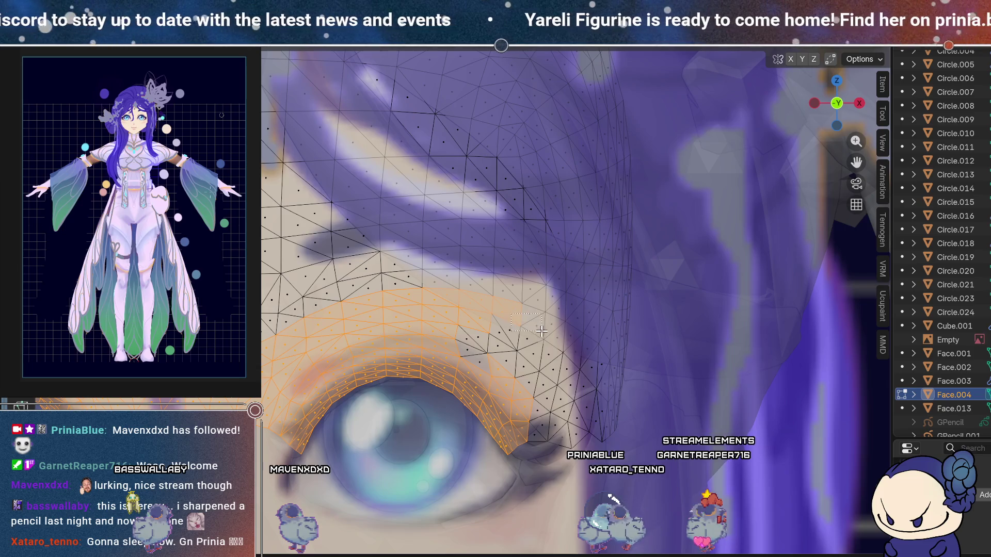
scroll(556, 351, down, 3)
middle_drag(542, 349, 448, 358)
scroll(448, 358, up, 3)
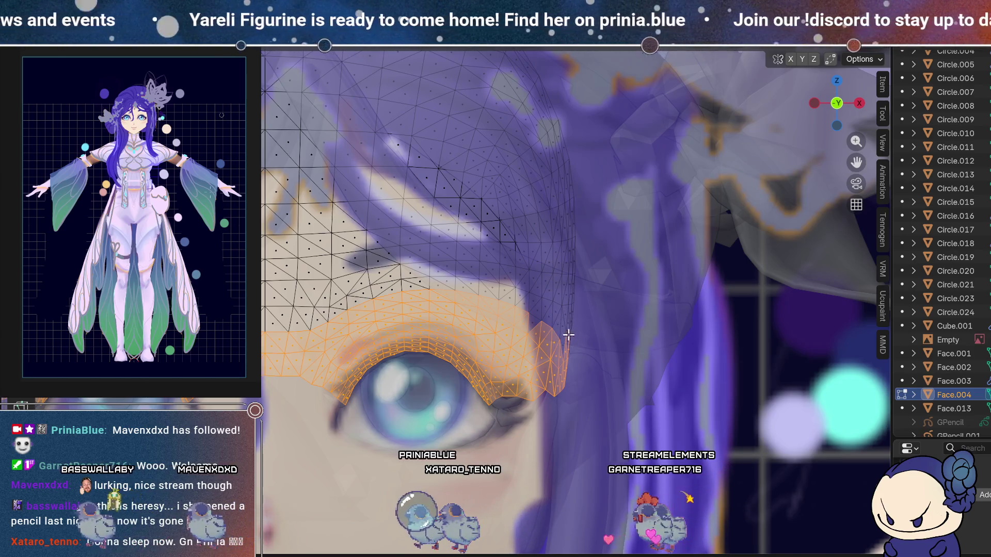
scroll(568, 334, down, 5)
middle_drag(568, 334, 523, 347)
scroll(523, 347, up, 4)
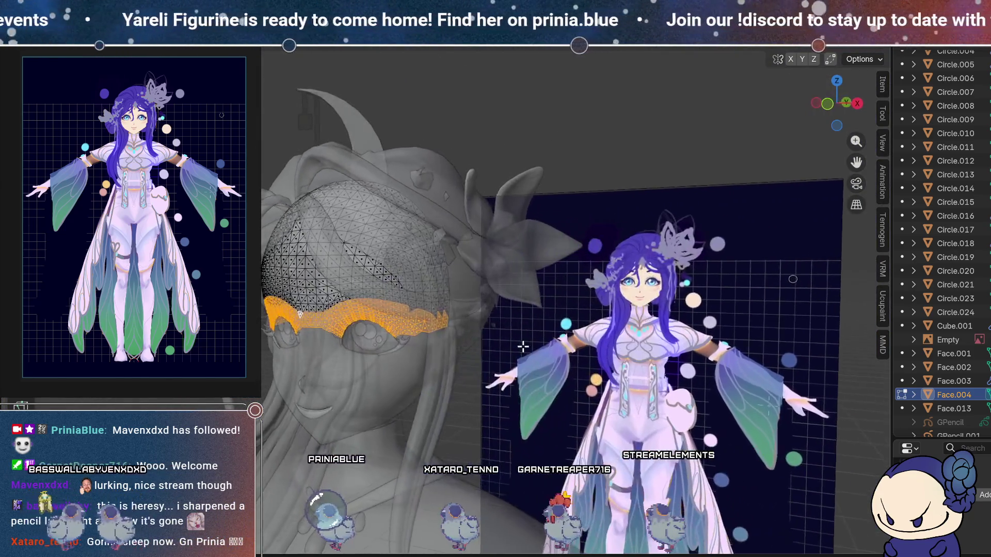
Delete the selected brow-band vertices from Face.004 in front view, then return to Object Mode.
scroll(522, 347, up, 4)
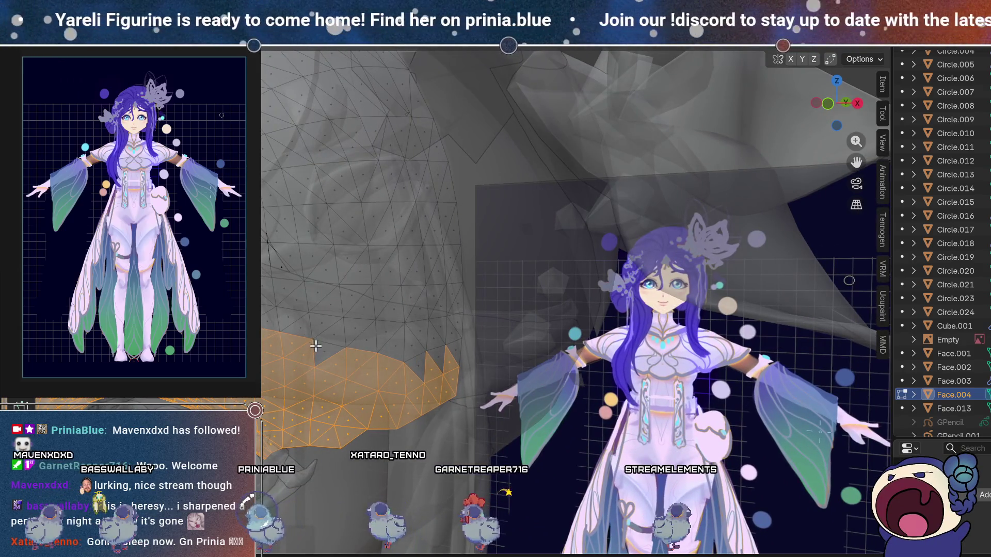
middle_drag(325, 361, 323, 365)
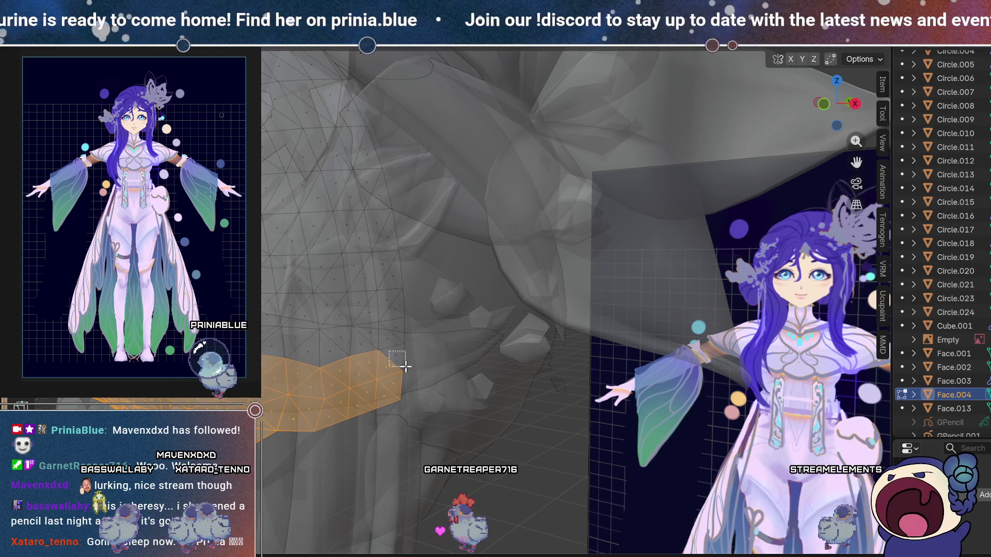
scroll(405, 366, down, 6)
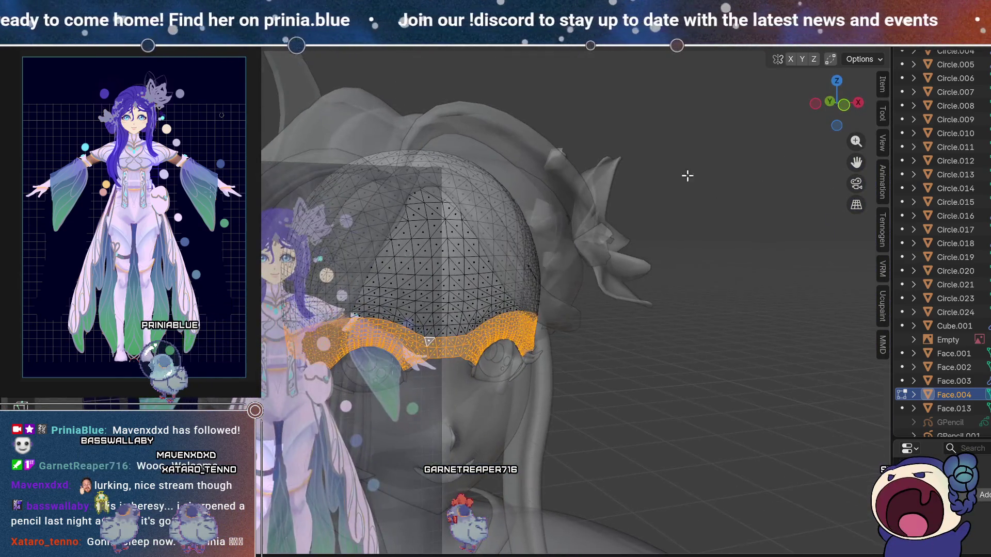
click(843, 106)
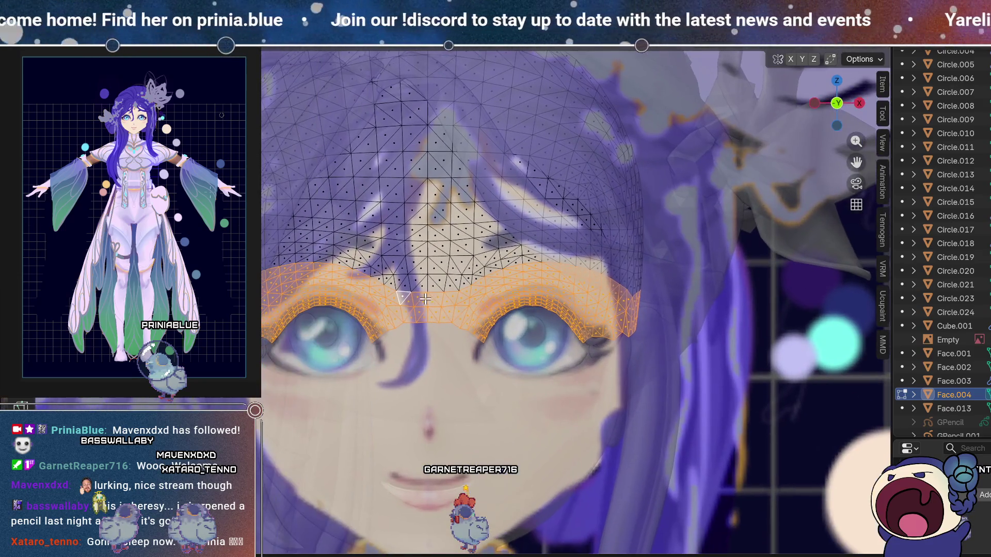
key(x)
click(416, 295)
scroll(415, 298, down, 2)
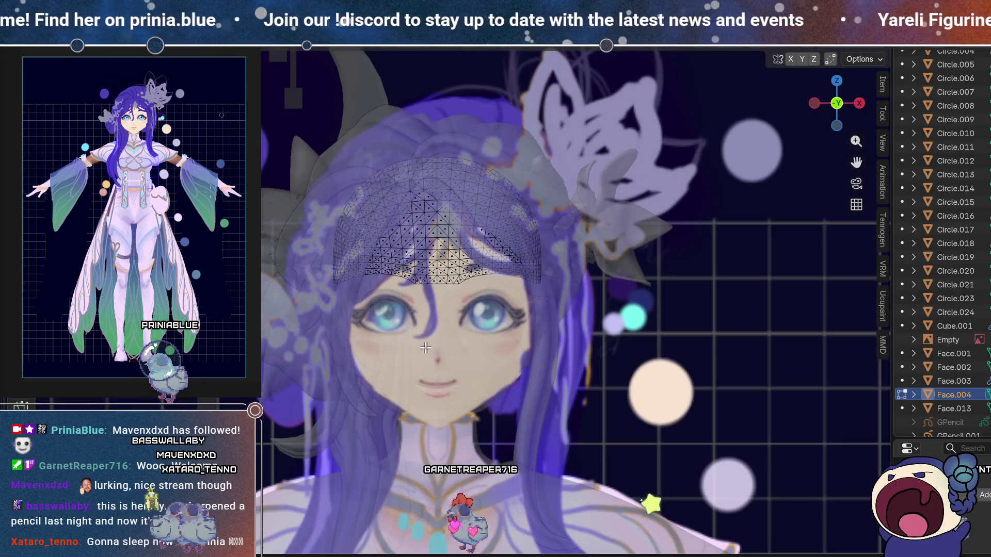
key(Tab)
Orbit around the head from above, the sides and the front to review the trimmed shell.
mouse_move(416, 298)
middle_down()
mouse_move(443, 265)
mouse_move(445, 338)
mouse_move(511, 277)
mouse_move(497, 343)
mouse_move(436, 356)
mouse_move(434, 215)
mouse_move(462, 237)
mouse_move(429, 249)
mouse_move(411, 188)
mouse_move(407, 329)
mouse_move(499, 212)
mouse_move(422, 229)
mouse_move(440, 137)
mouse_move(285, 193)
mouse_move(341, 221)
mouse_move(455, 213)
middle_up()
scroll(429, 249, down, 3)
scroll(441, 282, up, 4)
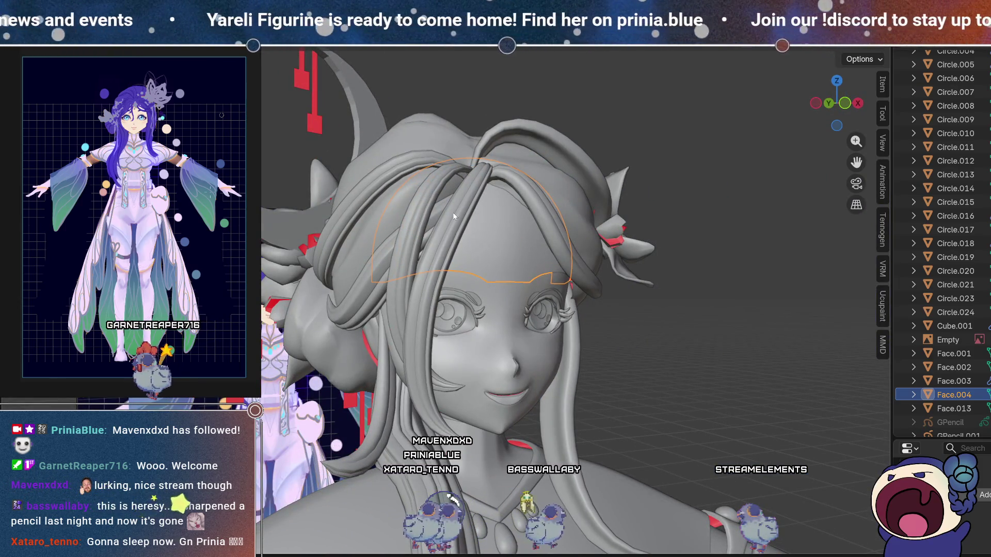
mouse_move(532, 259)
middle_down()
mouse_move(496, 240)
mouse_move(492, 181)
mouse_move(503, 219)
mouse_move(524, 237)
mouse_move(462, 227)
mouse_move(396, 180)
mouse_move(540, 242)
mouse_move(580, 241)
mouse_move(593, 208)
mouse_move(586, 240)
mouse_move(475, 228)
mouse_move(431, 206)
mouse_move(473, 250)
mouse_move(480, 292)
mouse_move(472, 321)
mouse_move(506, 269)
middle_up()
mouse_move(480, 199)
middle_down()
mouse_move(526, 202)
mouse_move(595, 169)
mouse_move(508, 211)
mouse_move(454, 188)
mouse_move(432, 237)
middle_up()
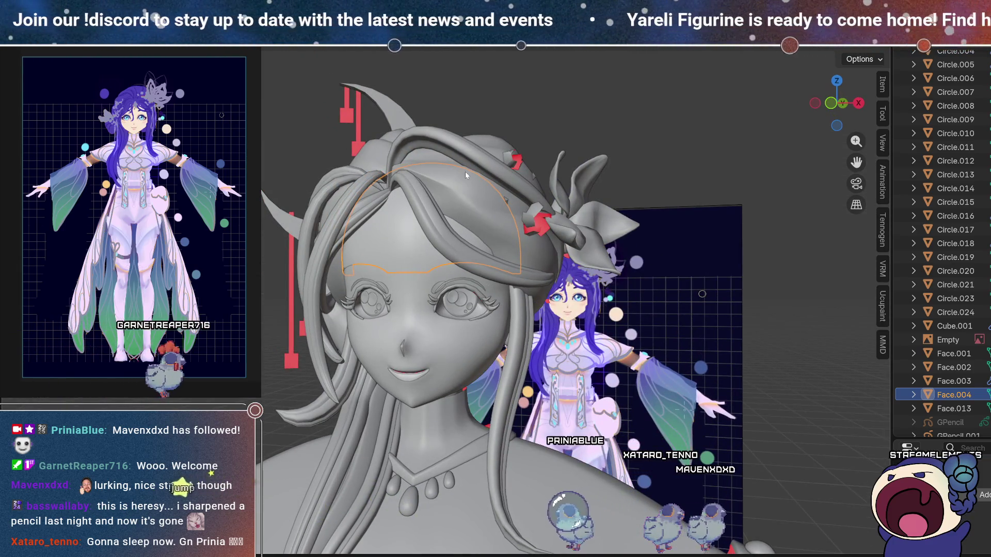
shift+middle_drag(394, 286, 466, 259)
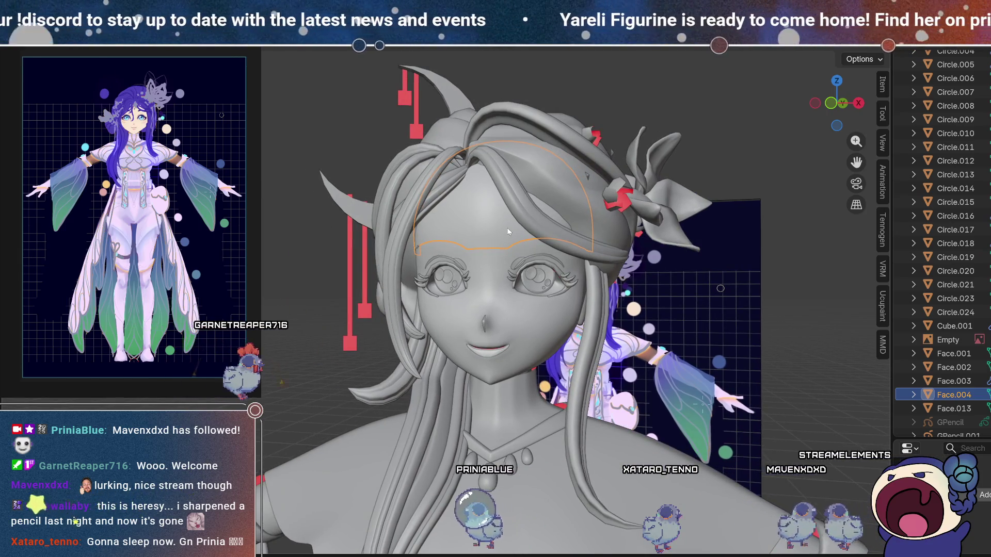
middle_drag(525, 248, 506, 272)
scroll(499, 240, up, 3)
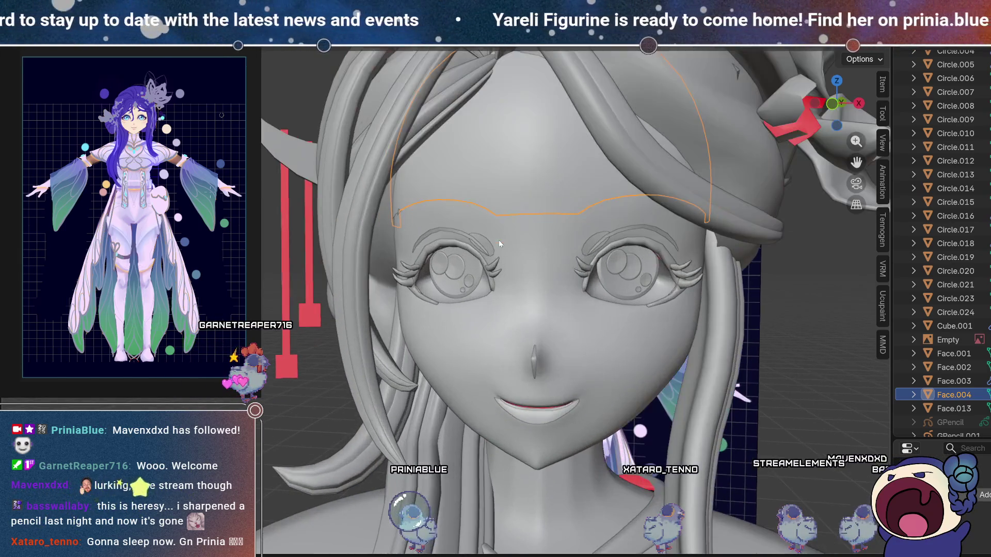
mouse_move(583, 243)
middle_down()
mouse_move(512, 274)
mouse_move(540, 236)
middle_up()
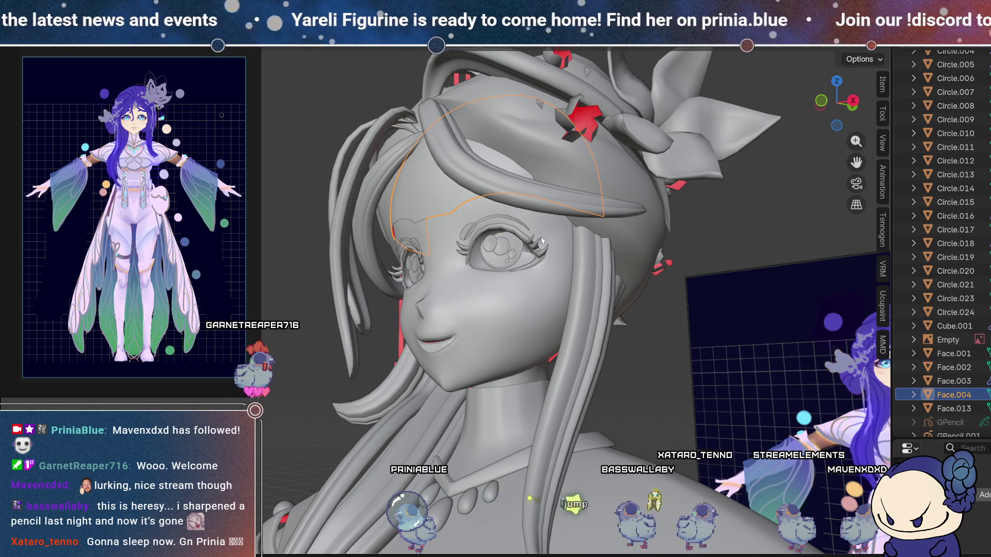
mouse_move(541, 237)
middle_down()
mouse_move(441, 207)
mouse_move(503, 222)
mouse_move(348, 199)
mouse_move(393, 190)
middle_up()
mouse_move(526, 252)
middle_down()
mouse_move(494, 233)
mouse_move(479, 243)
mouse_move(486, 308)
mouse_move(624, 324)
mouse_move(596, 381)
mouse_move(604, 404)
middle_up()
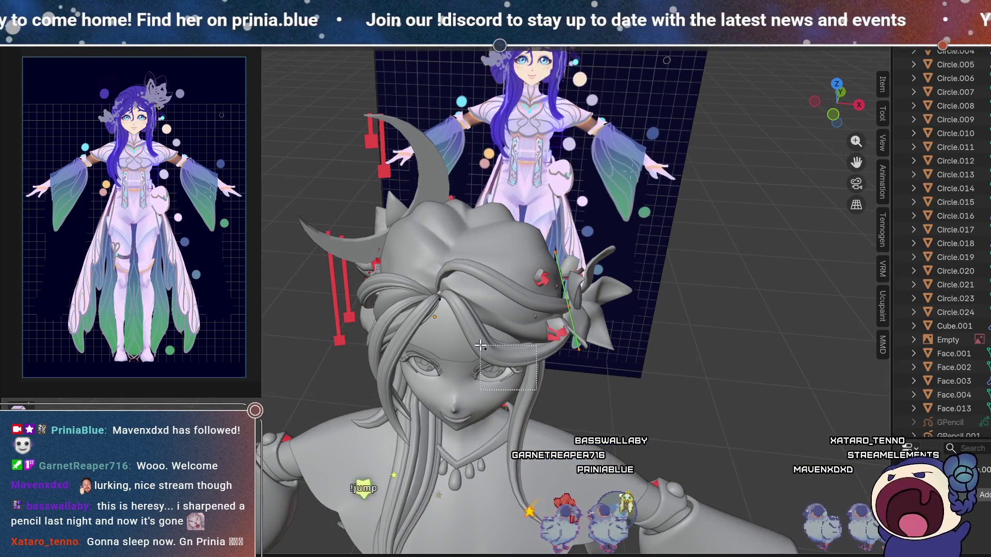
middle_drag(517, 357, 606, 326)
mouse_move(558, 289)
middle_down()
mouse_move(654, 393)
mouse_move(588, 379)
mouse_move(547, 331)
mouse_move(439, 244)
mouse_move(449, 262)
mouse_move(602, 262)
mouse_move(531, 311)
mouse_move(428, 319)
middle_up()
key(Escape)
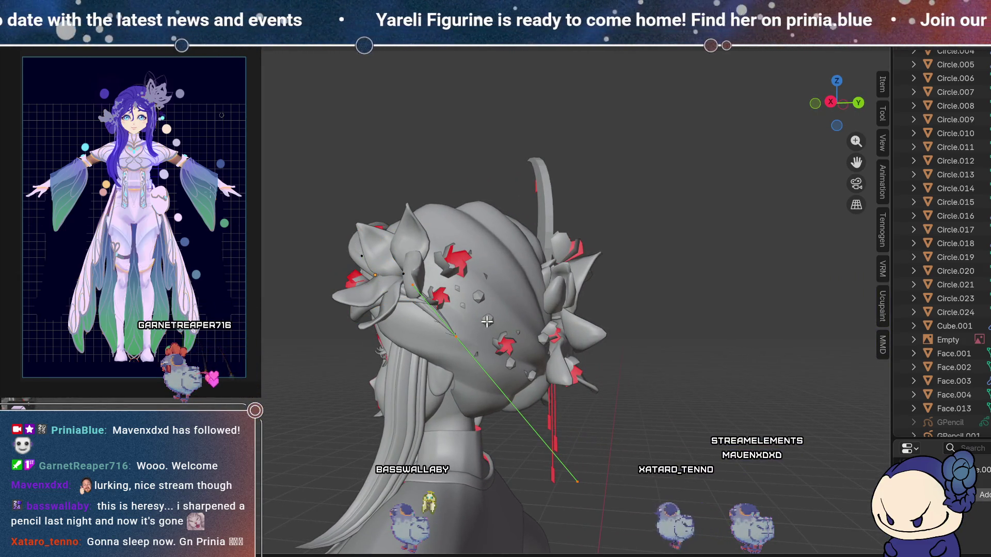
middle_drag(488, 321, 510, 330)
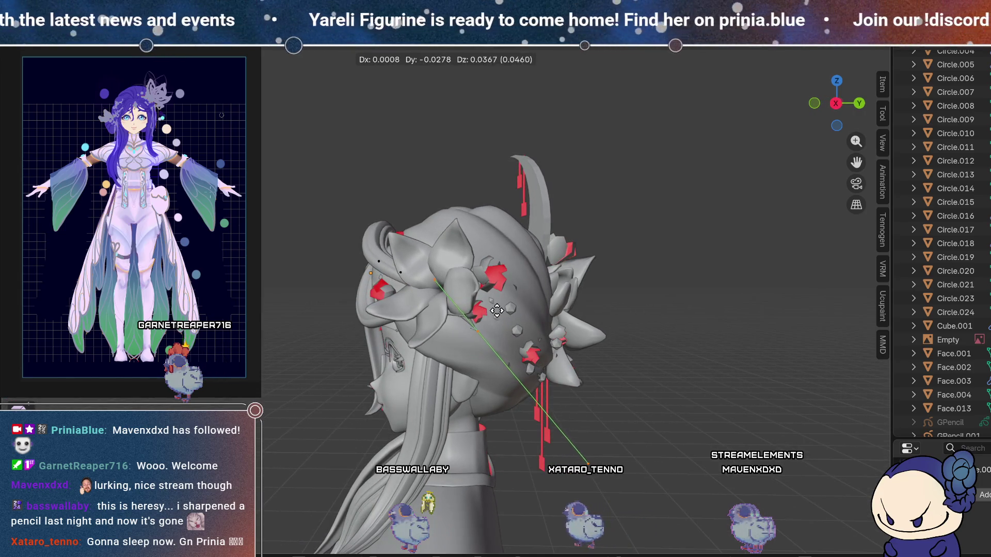
mouse_move(494, 298)
middle_down()
mouse_move(364, 337)
mouse_move(325, 331)
middle_up()
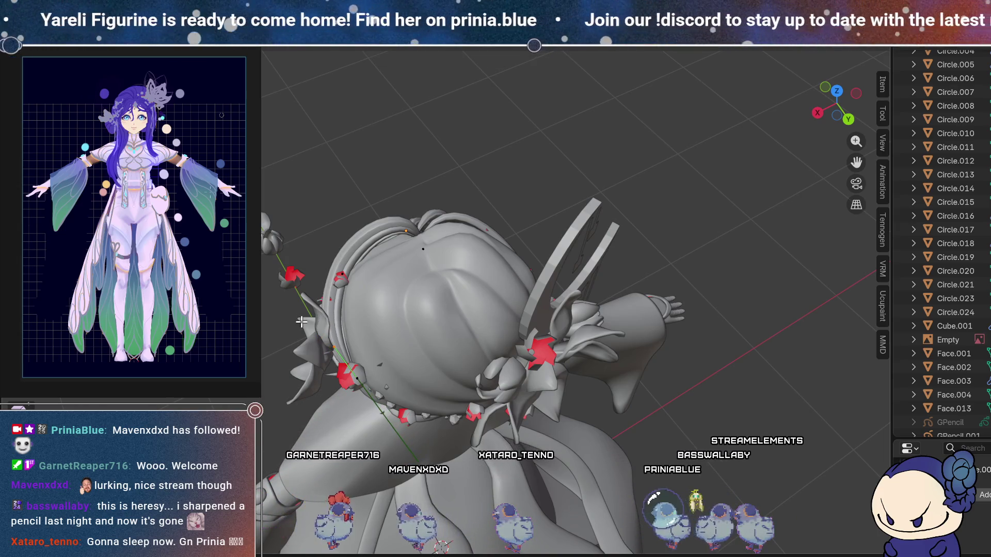
middle_drag(357, 368, 524, 269)
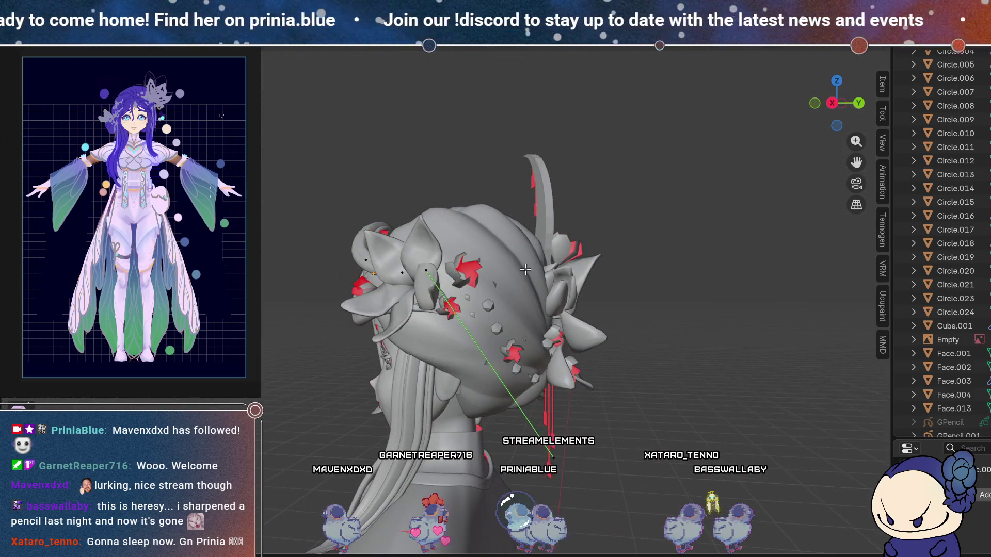
middle_drag(475, 296, 619, 322)
mouse_move(467, 225)
middle_down()
mouse_move(518, 186)
mouse_move(541, 194)
mouse_move(453, 197)
mouse_move(384, 275)
mouse_move(435, 252)
mouse_move(448, 279)
middle_up()
click(540, 193)
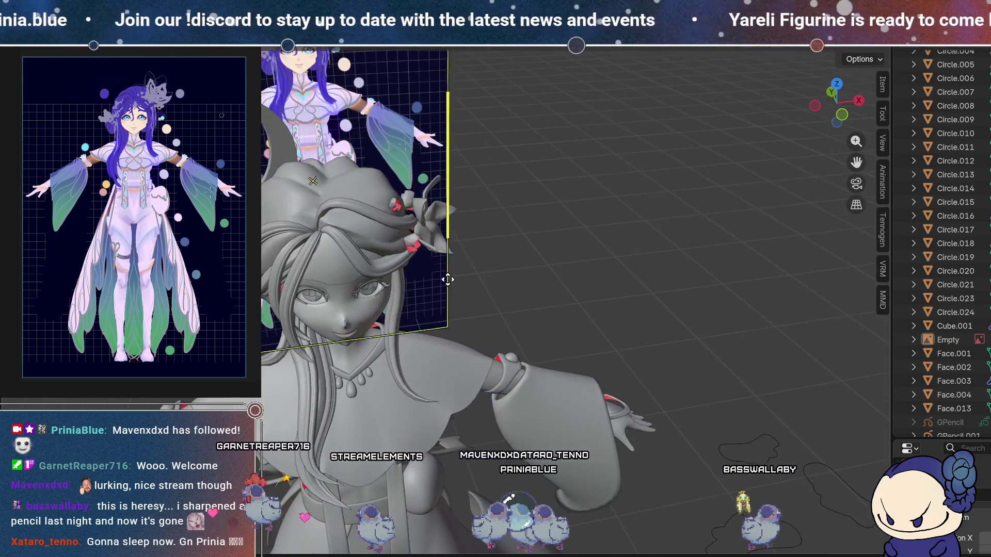
scroll(402, 259, up, 5)
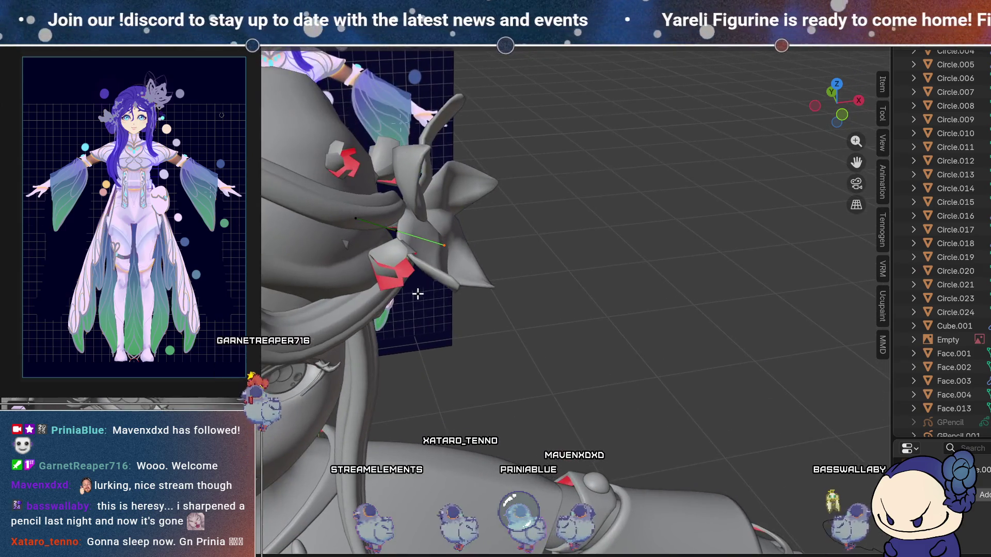
mouse_move(430, 341)
middle_down()
mouse_move(466, 290)
mouse_move(487, 314)
mouse_move(407, 354)
mouse_move(365, 281)
mouse_move(354, 335)
mouse_move(352, 225)
mouse_move(373, 247)
middle_up()
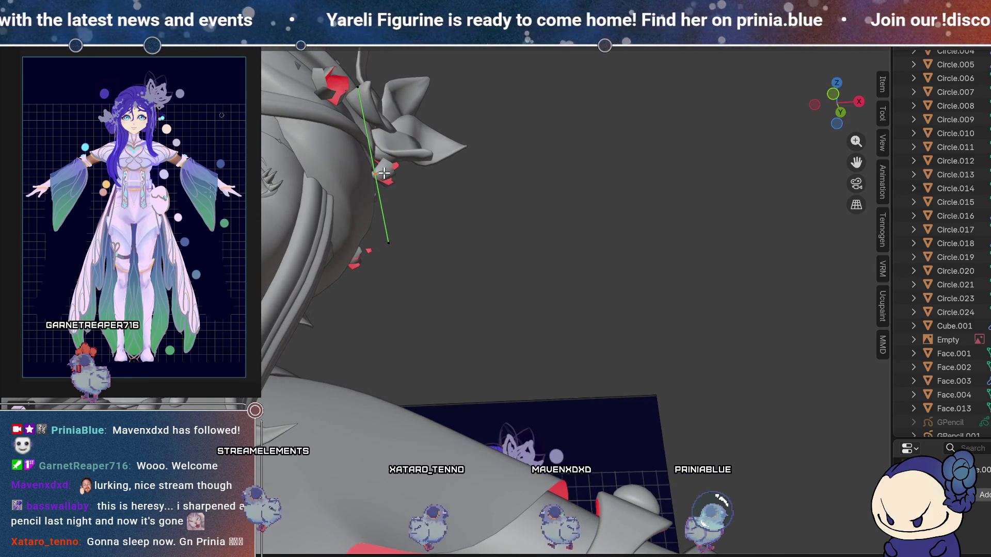
scroll(403, 237, down, 8)
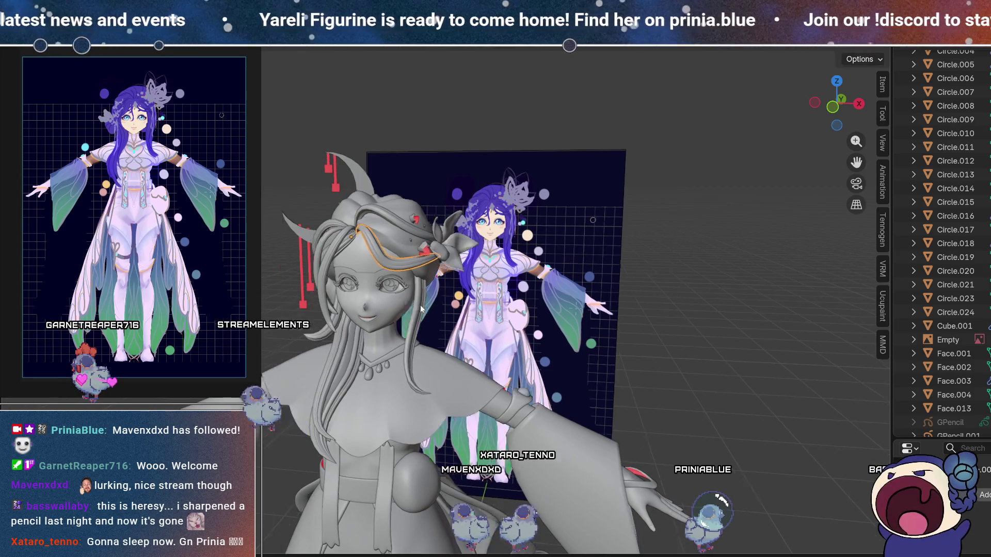
mouse_move(421, 308)
middle_down()
mouse_move(470, 261)
mouse_move(483, 275)
mouse_move(454, 263)
mouse_move(482, 251)
mouse_move(459, 251)
mouse_move(468, 178)
middle_up()
scroll(484, 275, up, 4)
scroll(429, 254, up, 2)
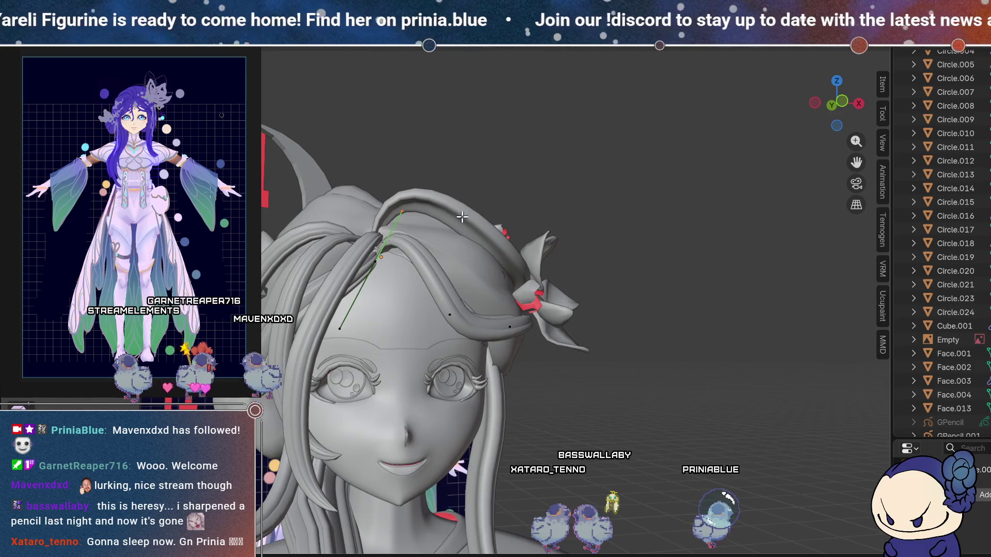
Move the front hair strand curve, checking its placement against the reference image from several angles.
key(g)
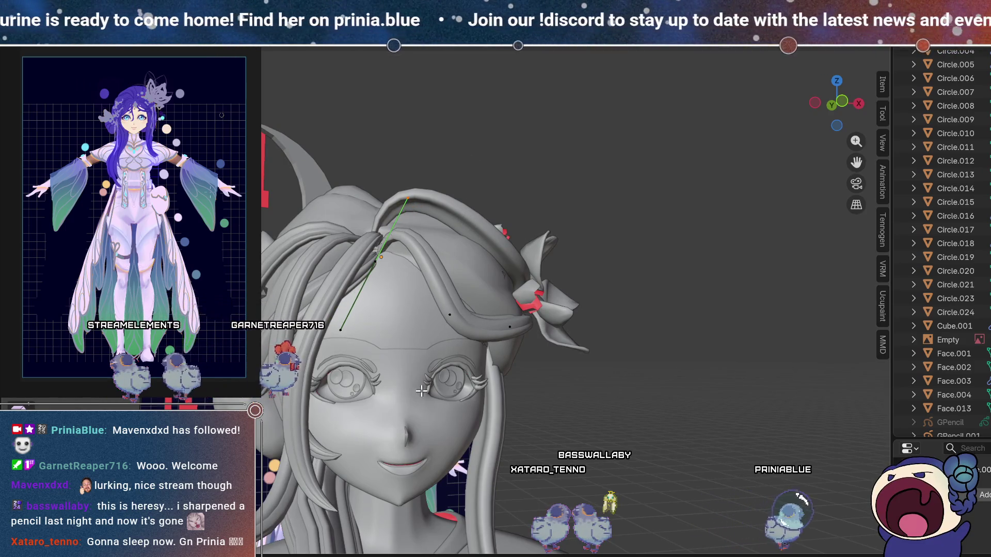
middle_drag(466, 323, 438, 315)
key(g)
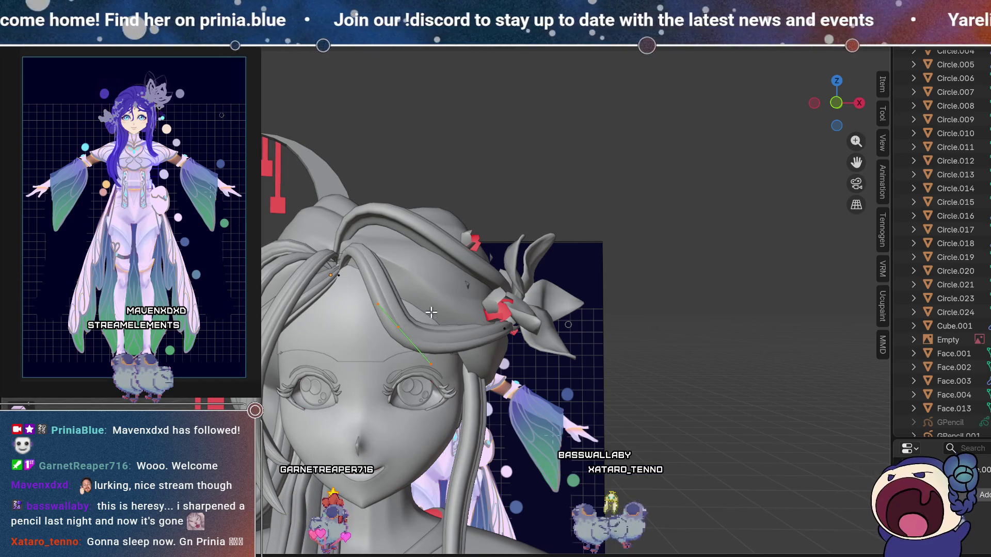
scroll(431, 312, down, 4)
mouse_move(434, 316)
middle_down()
mouse_move(459, 340)
mouse_move(425, 316)
middle_up()
scroll(459, 340, up, 3)
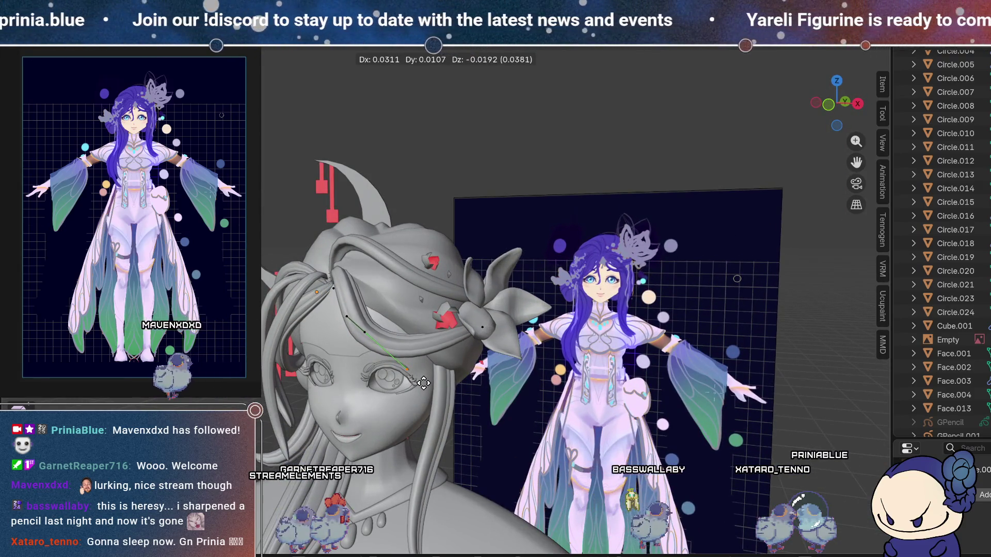
middle_drag(401, 361, 418, 338)
mouse_move(487, 321)
middle_down()
mouse_move(450, 315)
mouse_move(405, 249)
mouse_move(383, 260)
mouse_move(442, 294)
middle_up()
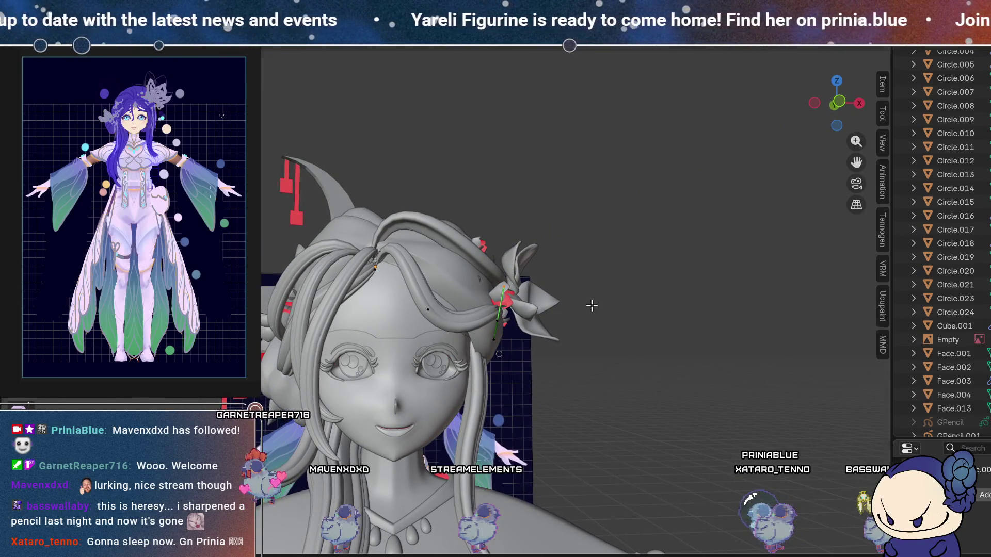
mouse_move(580, 323)
middle_down()
mouse_move(430, 294)
mouse_move(446, 371)
middle_up()
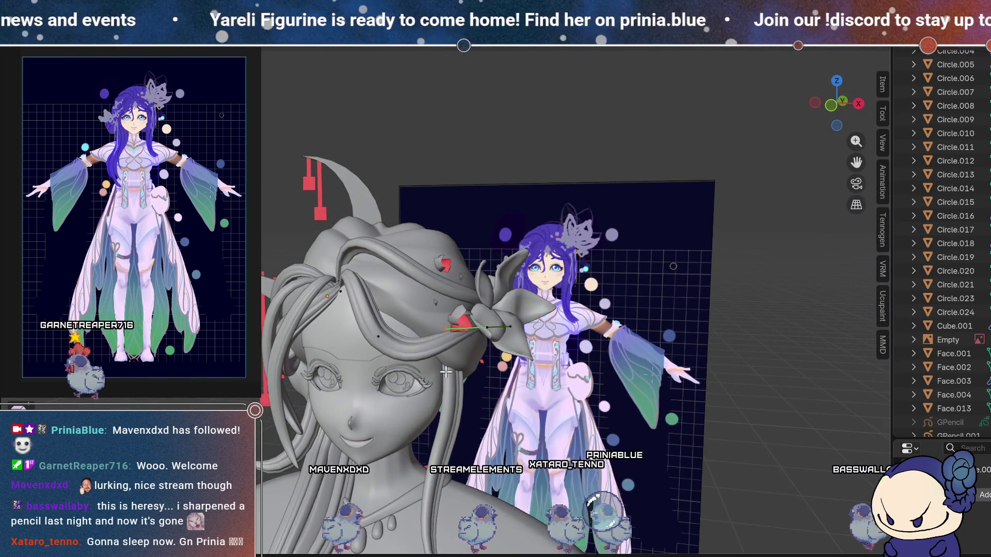
middle_drag(368, 315, 423, 318)
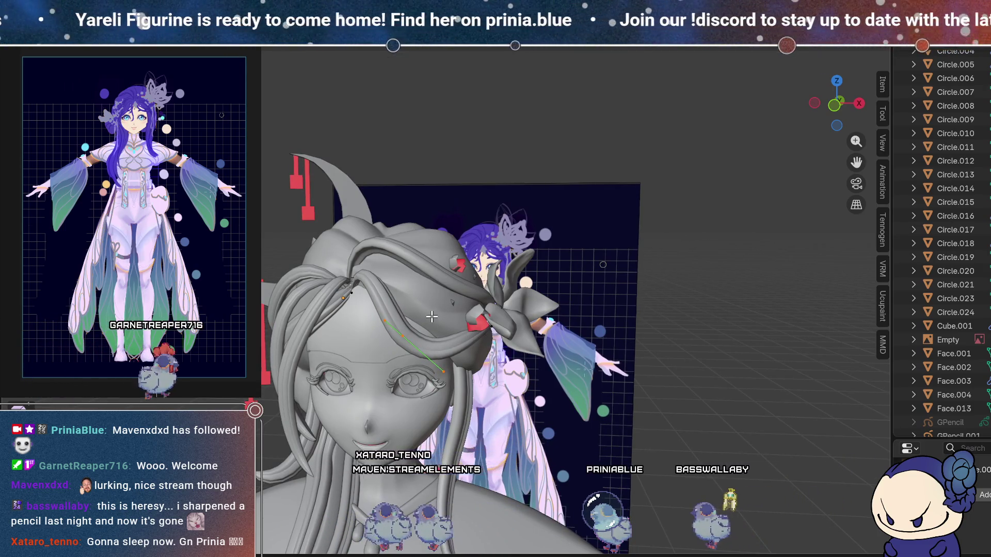
mouse_move(460, 365)
middle_down()
mouse_move(545, 358)
mouse_move(428, 383)
mouse_move(420, 407)
mouse_move(405, 379)
mouse_move(386, 410)
middle_up()
middle_drag(390, 372, 449, 384)
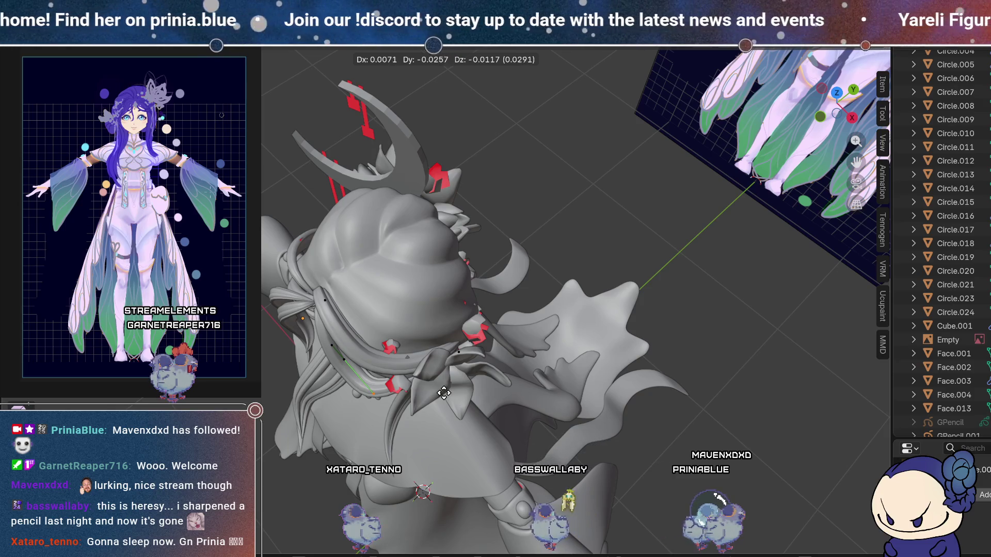
click(418, 407)
mouse_move(418, 407)
middle_down()
mouse_move(447, 279)
mouse_move(506, 347)
mouse_move(474, 426)
mouse_move(423, 444)
mouse_move(389, 376)
mouse_move(493, 276)
mouse_move(538, 295)
mouse_move(497, 357)
mouse_move(471, 361)
mouse_move(491, 361)
middle_up()
scroll(448, 279, up, 3)
scroll(448, 279, down, 5)
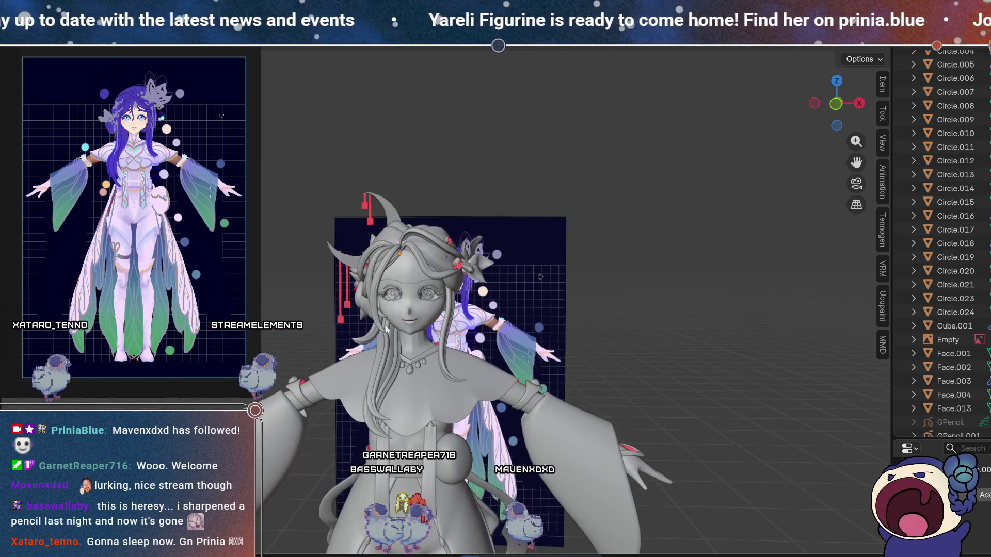
Select eye circles Circle.018 and Circle.016 and nudge them 0.0067 along Y.
scroll(383, 289, up, 3)
mouse_move(382, 278)
middle_down()
mouse_move(465, 276)
mouse_move(515, 310)
mouse_move(506, 263)
mouse_move(503, 292)
mouse_move(477, 332)
middle_up()
scroll(465, 276, up, 4)
scroll(475, 336, down, 3)
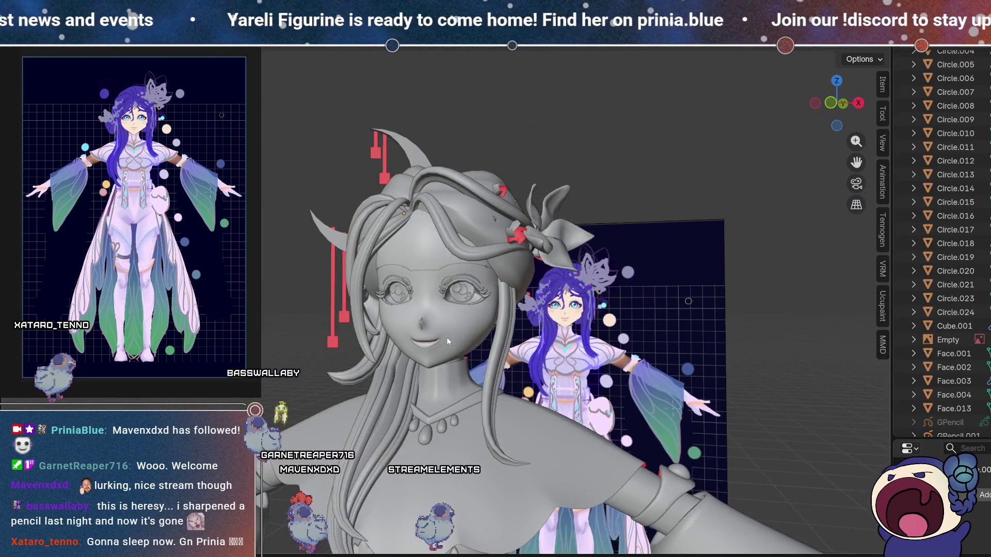
scroll(469, 338, up, 4)
mouse_move(572, 327)
middle_down()
mouse_move(503, 317)
mouse_move(506, 296)
mouse_move(617, 333)
mouse_move(592, 341)
middle_up()
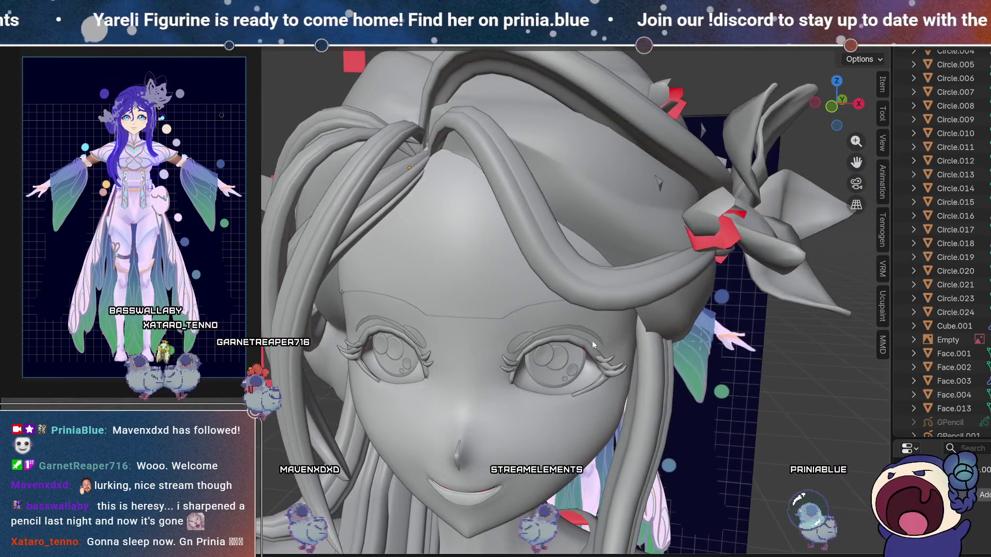
click(571, 363)
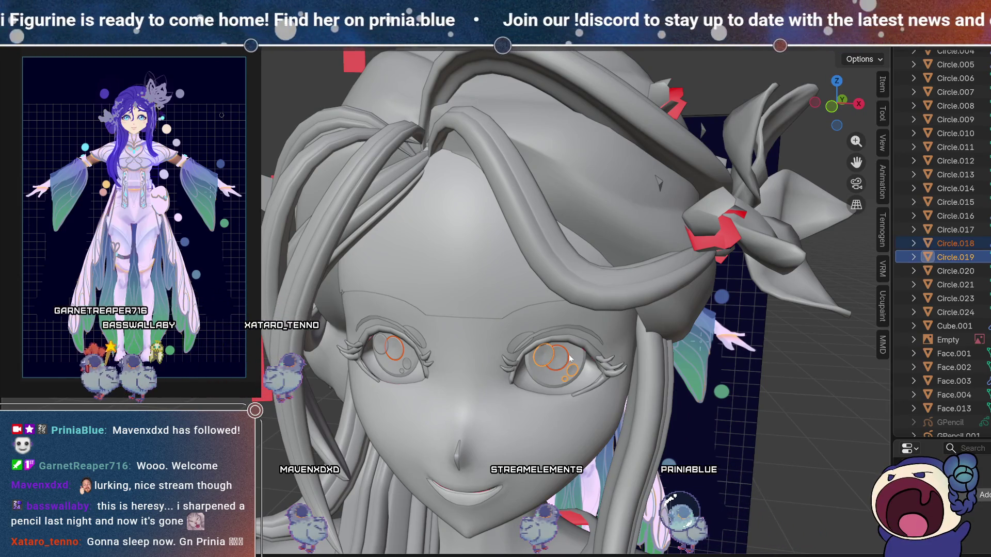
shift+click(519, 374)
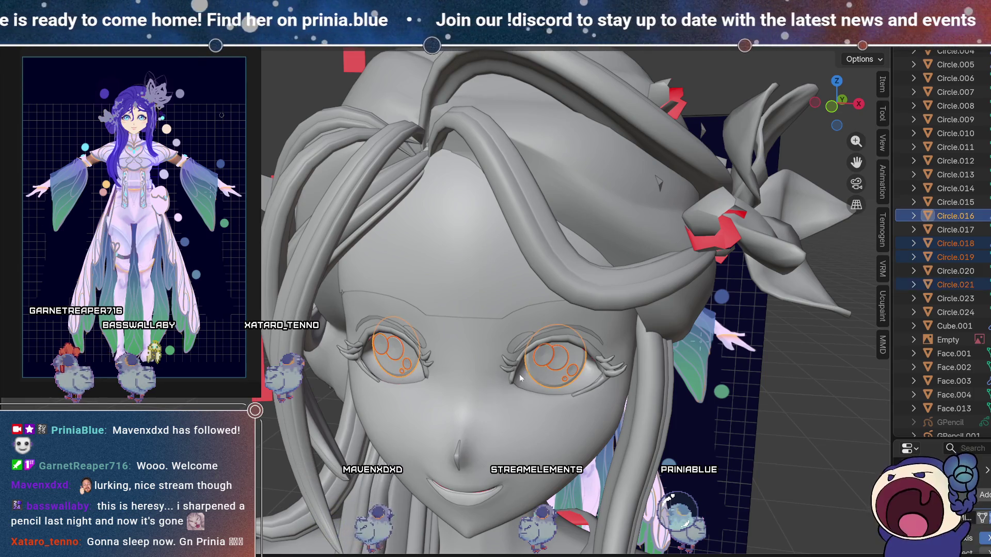
mouse_move(613, 383)
middle_down()
mouse_move(534, 394)
mouse_move(646, 361)
middle_up()
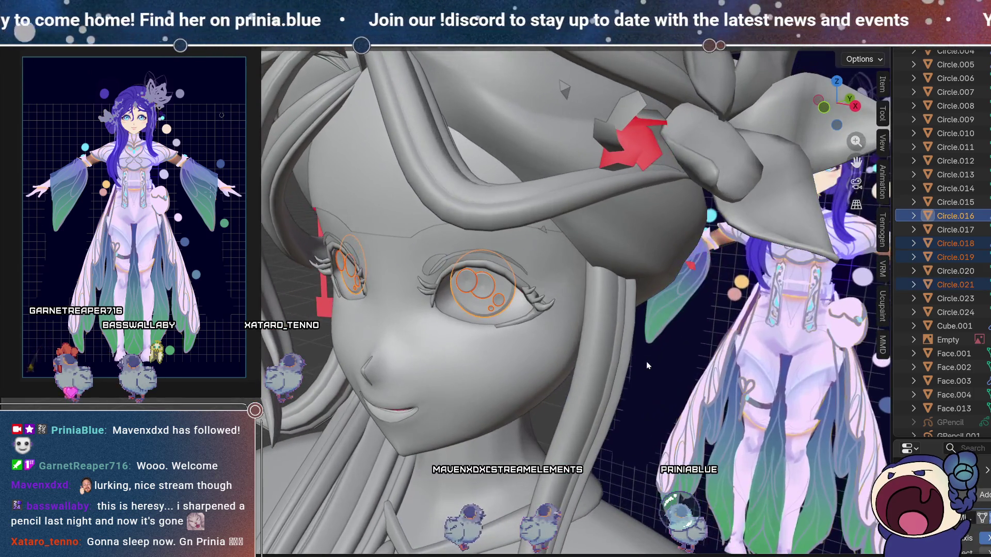
key(g)
key(y)
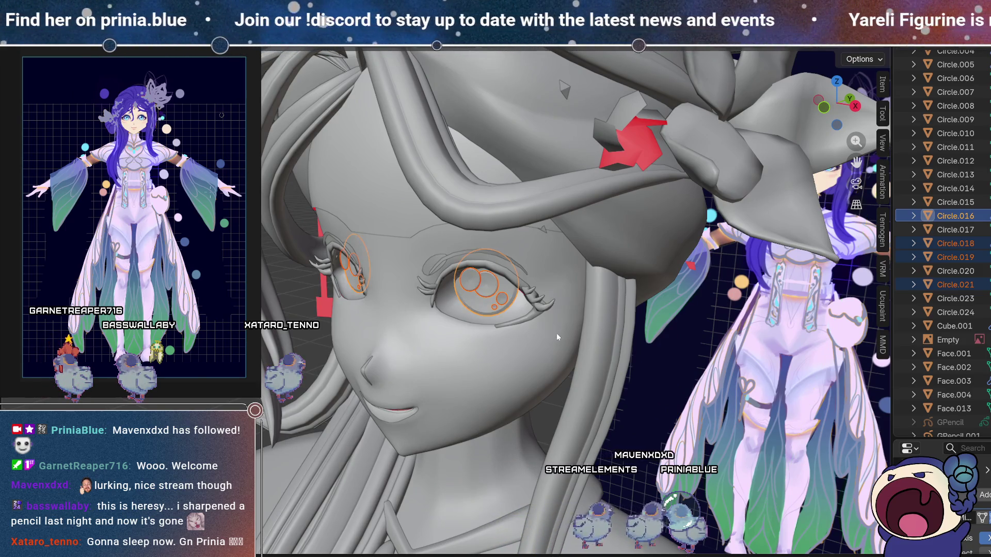
key(KP_1)
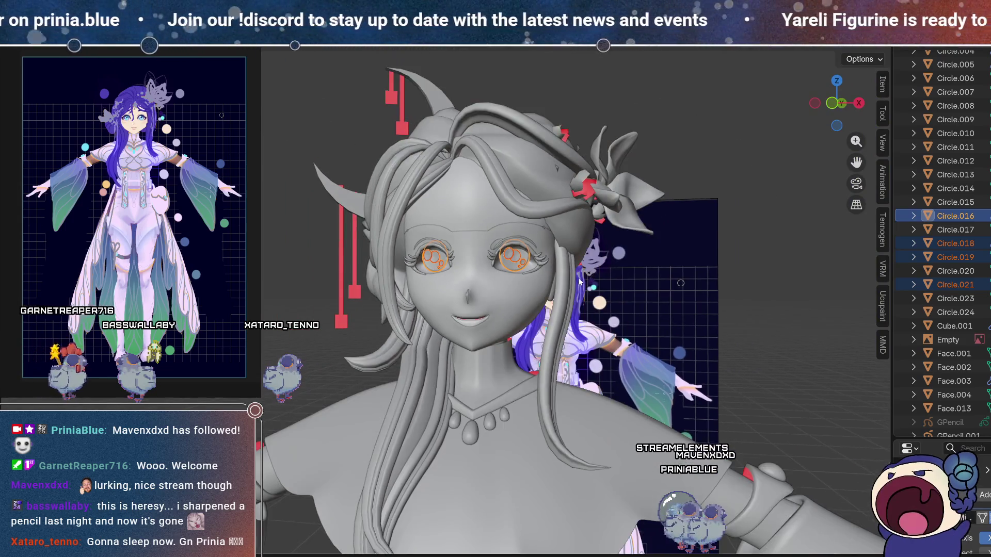
mouse_move(579, 281)
middle_down()
mouse_move(571, 317)
mouse_move(593, 289)
middle_up()
Deselect the circles, select the eyelid shell Face.003 and enter Edit Mode.
key(alt+a)
mouse_move(702, 311)
middle_down()
mouse_move(689, 345)
mouse_move(682, 329)
mouse_move(689, 349)
mouse_move(682, 300)
middle_up()
scroll(682, 300, up, 6)
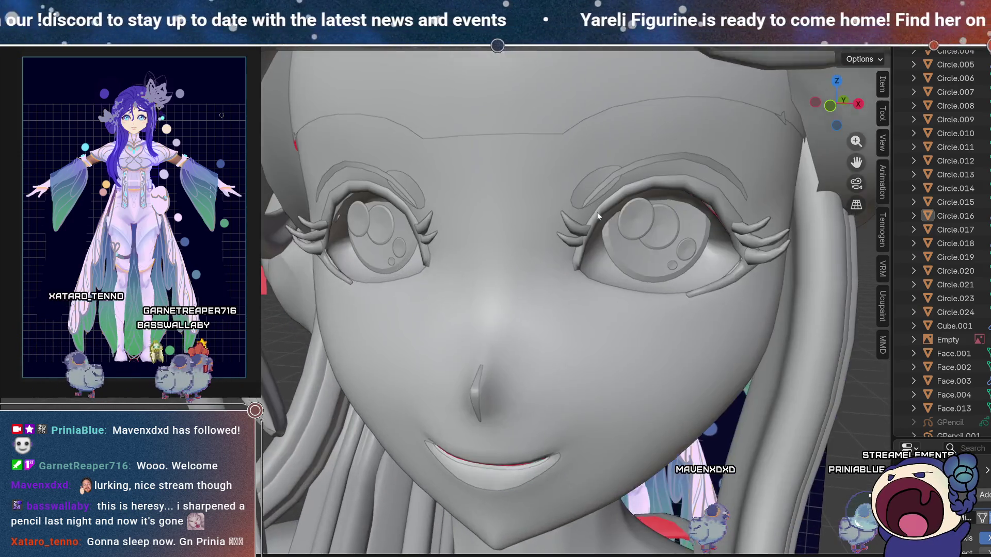
middle_drag(597, 215, 642, 336)
scroll(472, 162, up, 3)
click(469, 171)
key(Tab)
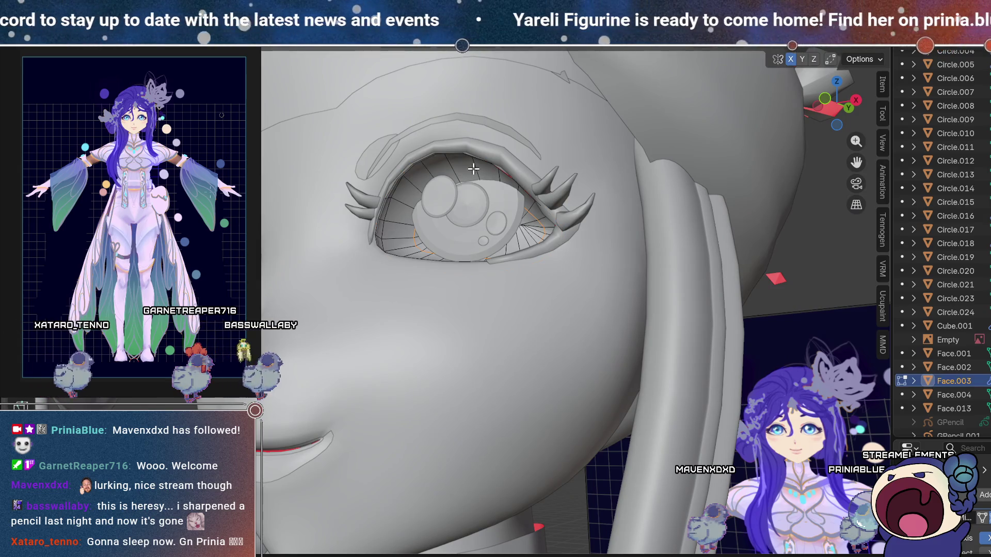
Inspect the eye, frame the Face.003 eyelid shell and turn on X-ray in Edit Mode.
middle_drag(523, 160, 512, 258)
middle_drag(505, 219, 542, 228)
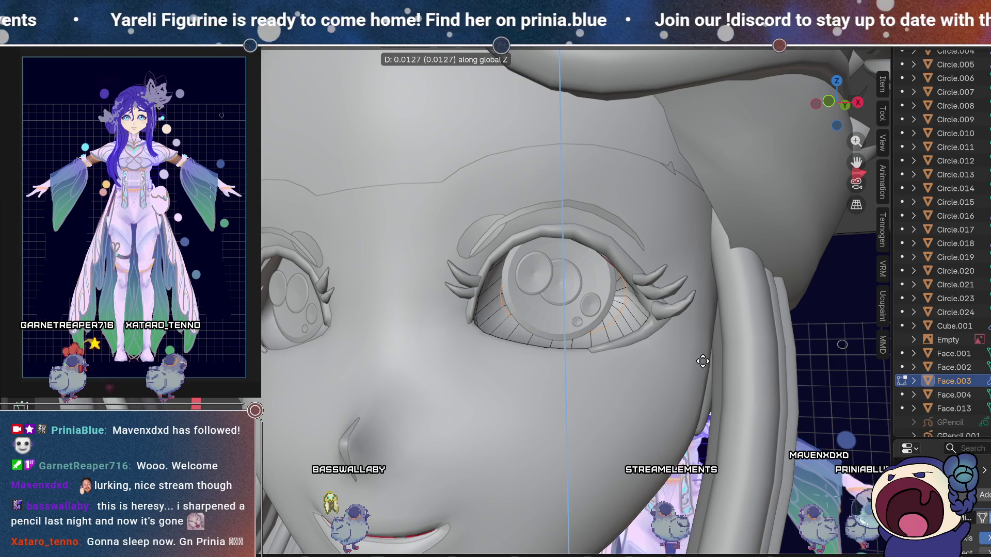
mouse_move(670, 299)
middle_down()
mouse_move(666, 274)
mouse_move(663, 319)
mouse_move(681, 281)
mouse_move(657, 258)
mouse_move(622, 368)
mouse_move(638, 324)
mouse_move(453, 339)
mouse_move(440, 325)
mouse_move(443, 315)
mouse_move(511, 316)
mouse_move(560, 329)
mouse_move(540, 336)
mouse_move(494, 297)
middle_up()
scroll(666, 274, down, 5)
scroll(665, 289, up, 5)
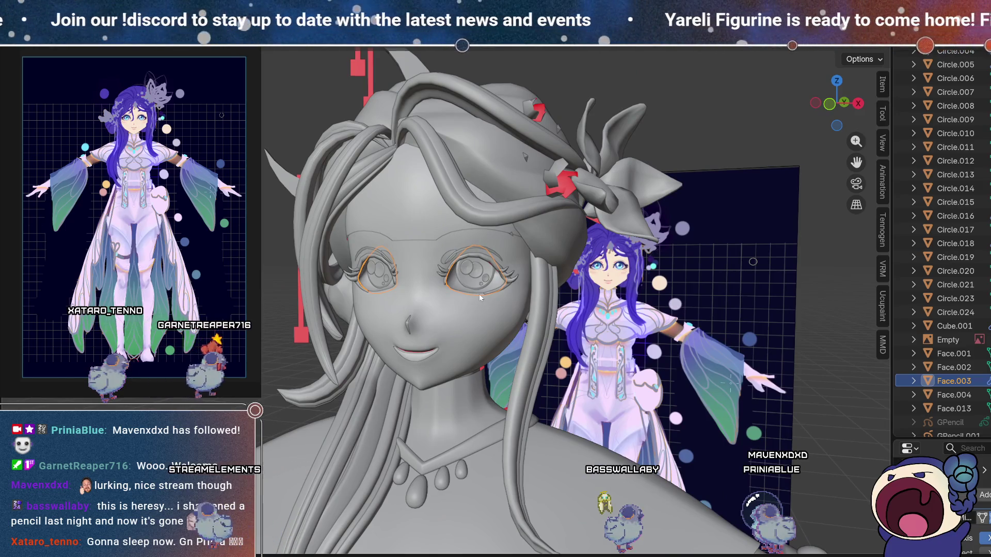
key(KP_Decimal)
key(Tab)
key(alt+z)
Check the eyelid shell's fit from the front, then leave Edit Mode.
mouse_move(544, 248)
middle_down()
mouse_move(480, 246)
mouse_move(570, 239)
middle_up()
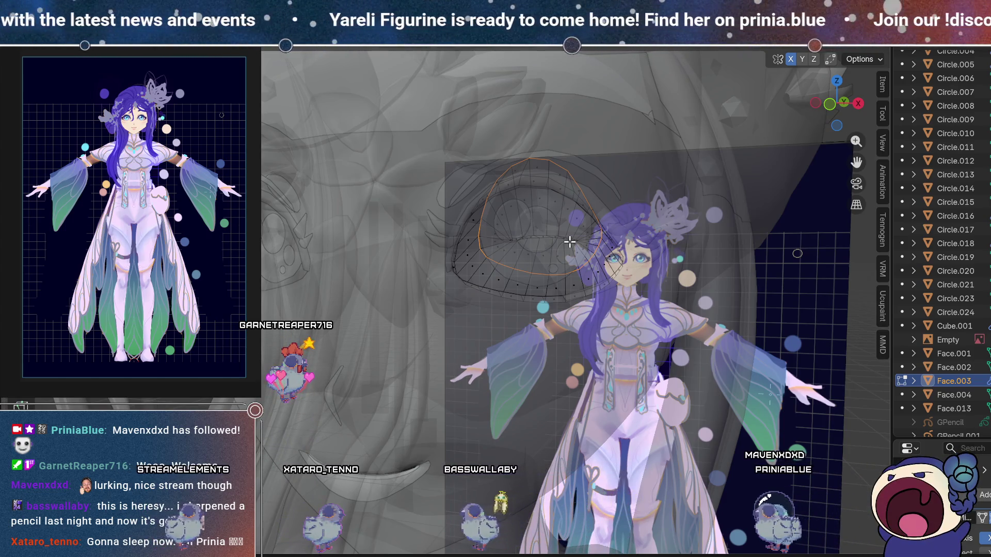
middle_drag(569, 242, 566, 244)
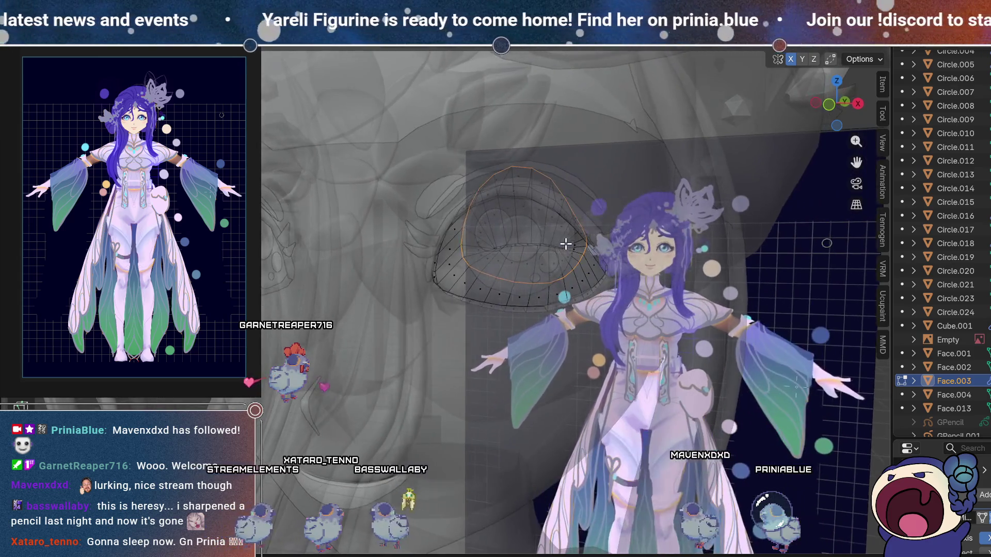
key(Tab)
scroll(549, 246, down, 5)
mouse_move(491, 280)
middle_down()
mouse_move(525, 284)
mouse_move(398, 279)
mouse_move(424, 254)
mouse_move(421, 276)
middle_up()
scroll(528, 284, up, 2)
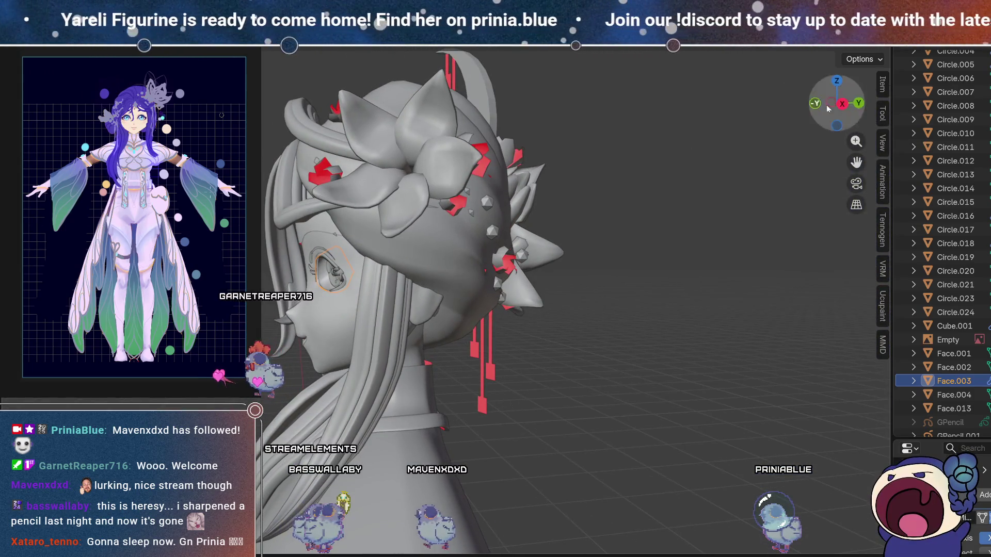
Duplicate the Face.003 eyelid shell in side view and place the copy over the other eye.
click(843, 106)
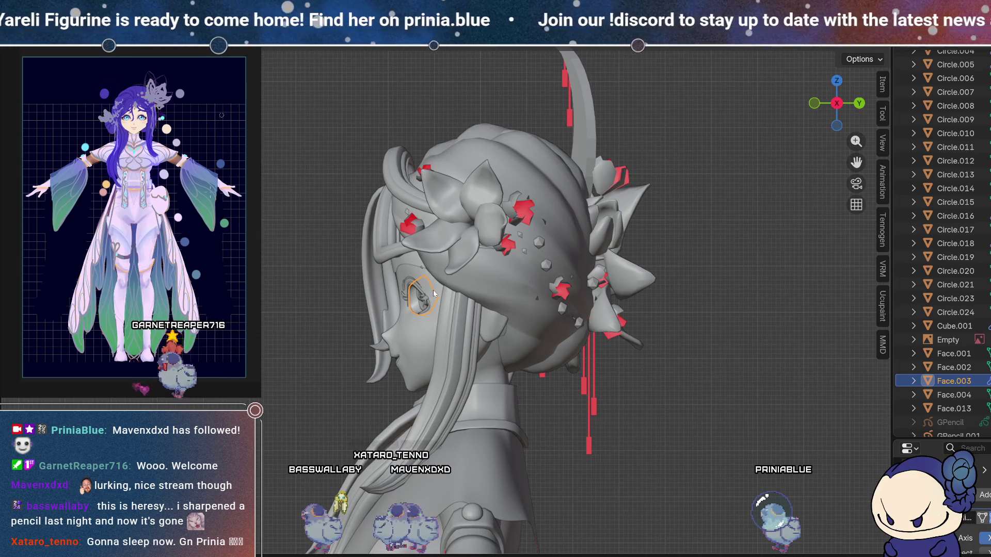
key(shift+d)
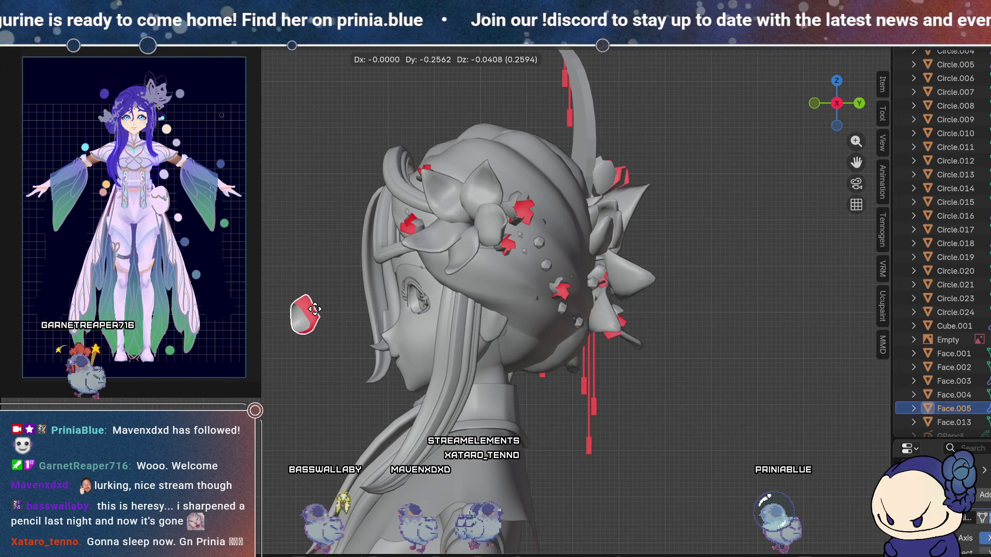
click(297, 327)
key(Tab)
mouse_move(297, 327)
middle_down()
mouse_move(464, 231)
mouse_move(490, 243)
middle_up()
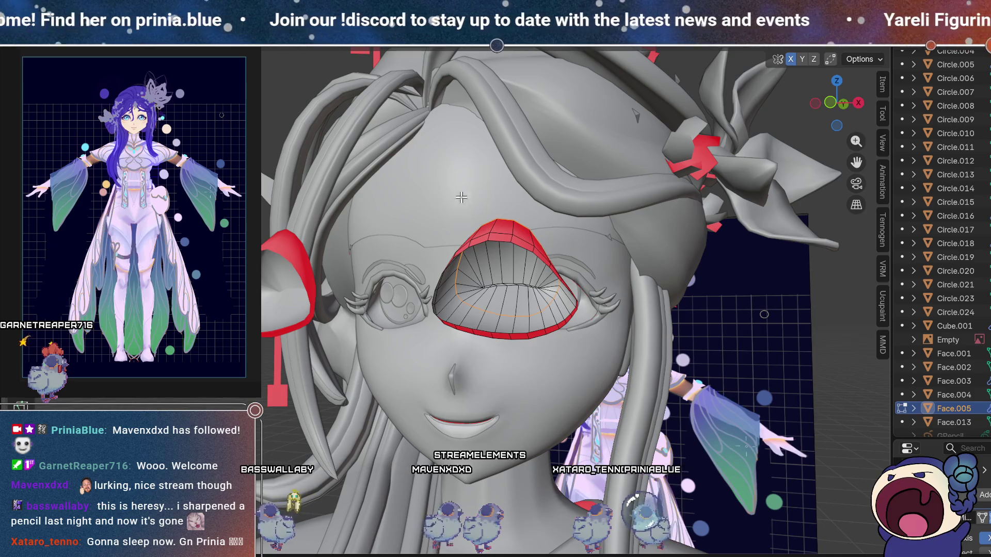
Delete the outer rim faces of the duplicated eyelid shell.
alt+click(510, 237)
alt+click(513, 223)
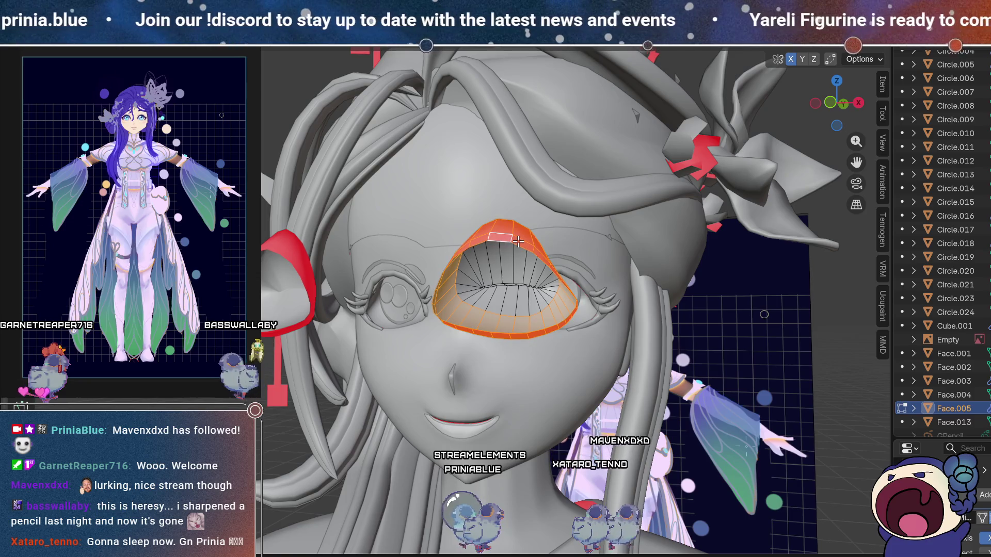
key(x)
click(506, 267)
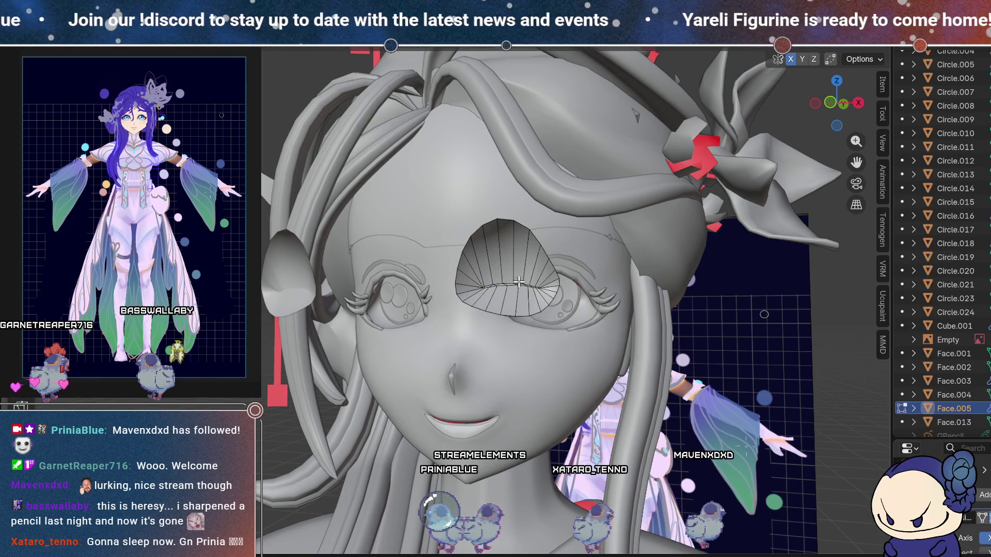
scroll(519, 282, up, 5)
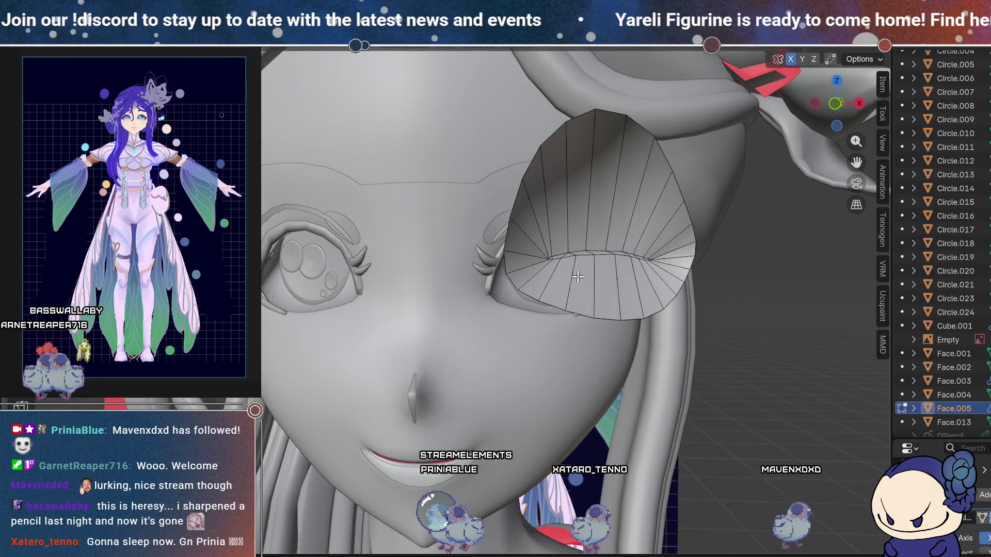
Box-select and delete the lower eyelid faces.
key(a)
middle_drag(578, 278, 606, 275)
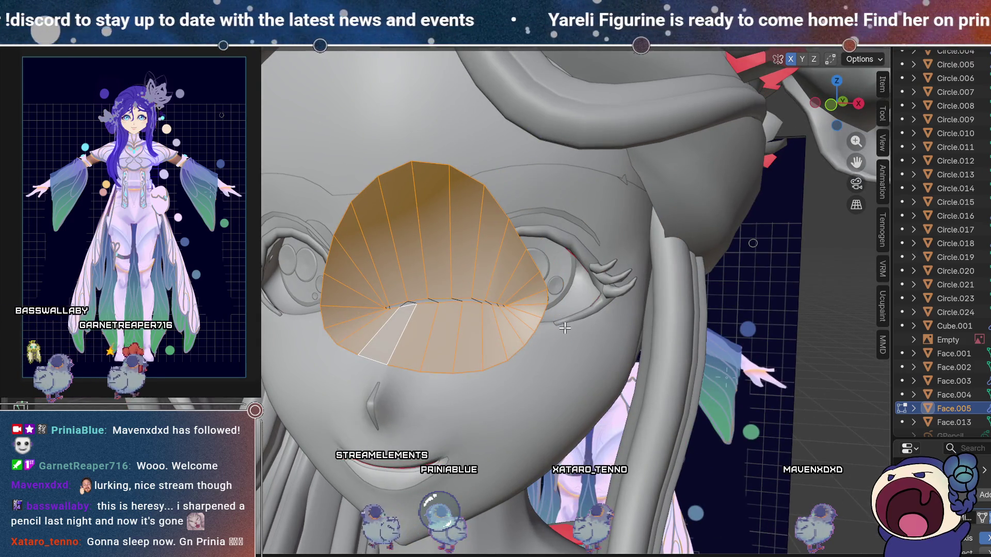
drag(343, 328, 343, 327)
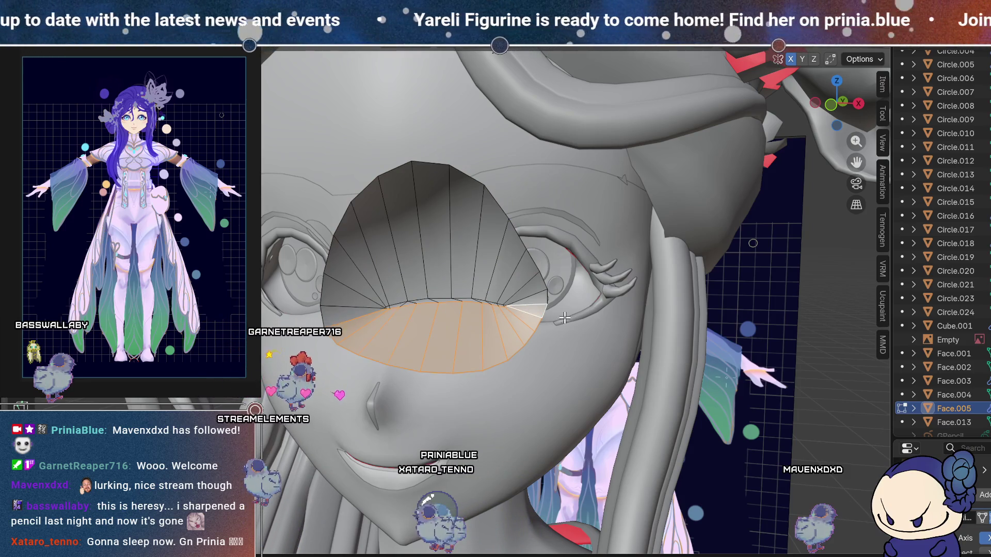
key(x)
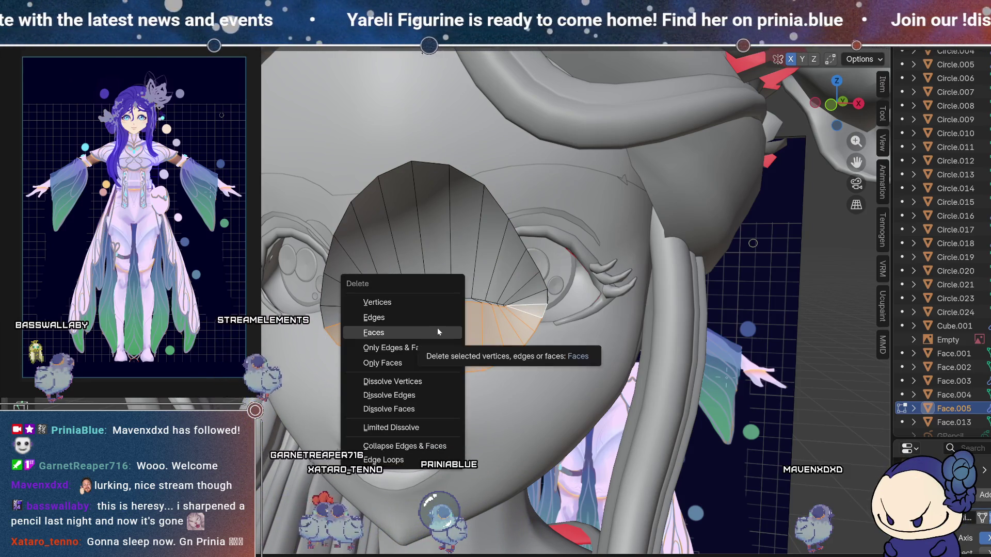
click(438, 332)
scroll(428, 297, up, 3)
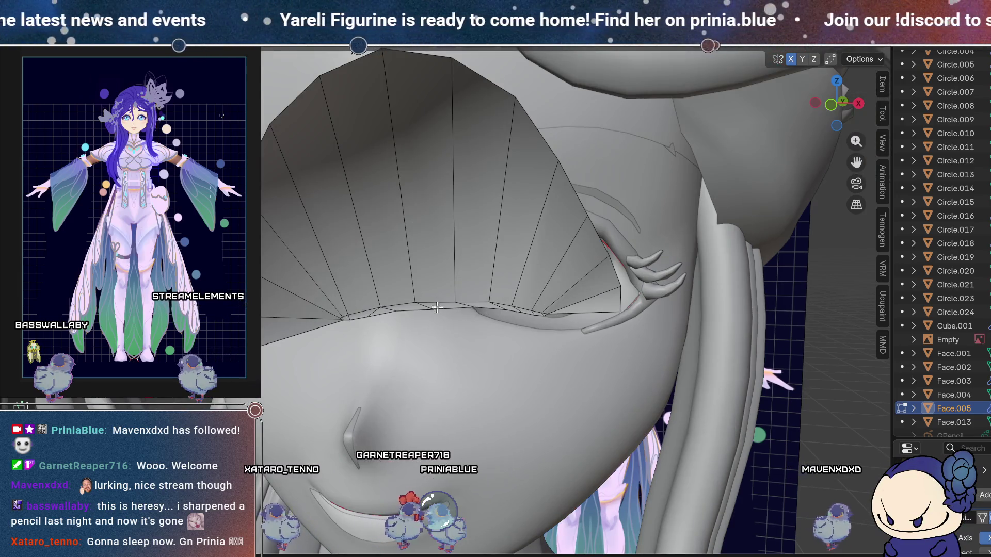
Select the eyelid's bottom-edge loop and delete the faces below the upper-lid fan.
click(435, 305)
alt+click(428, 306)
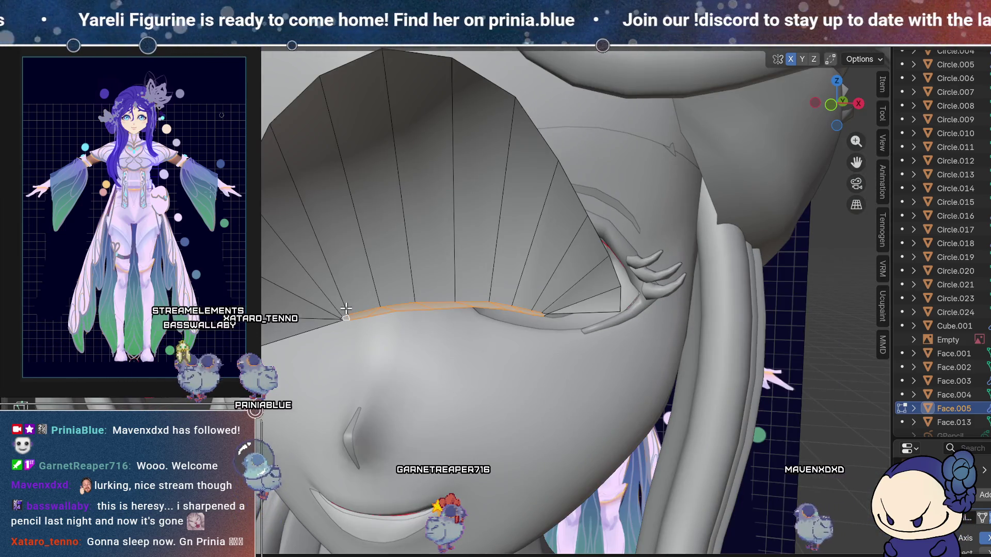
key(x)
click(494, 287)
key(ctrl+z)
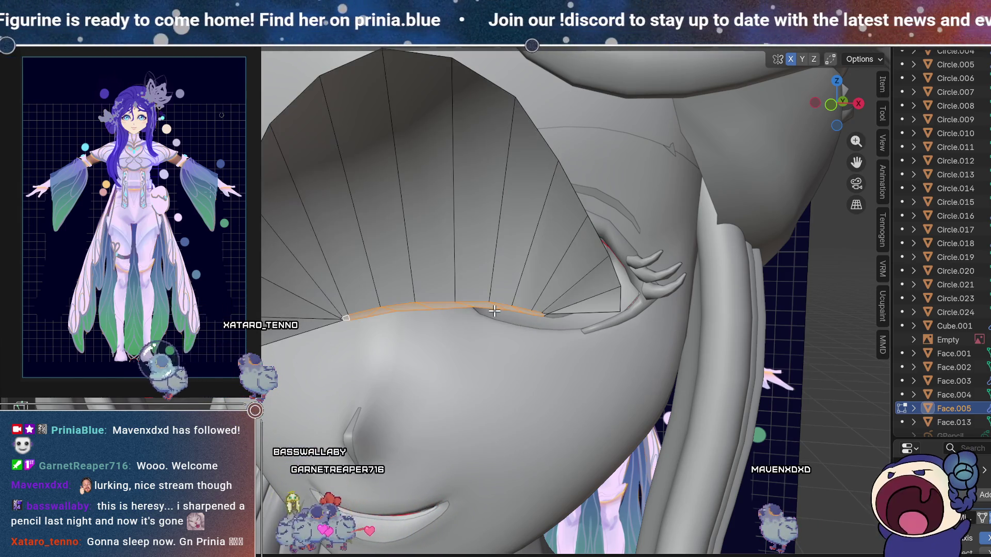
key(x)
click(452, 333)
key(ctrl+shift+z)
key(ctrl+z)
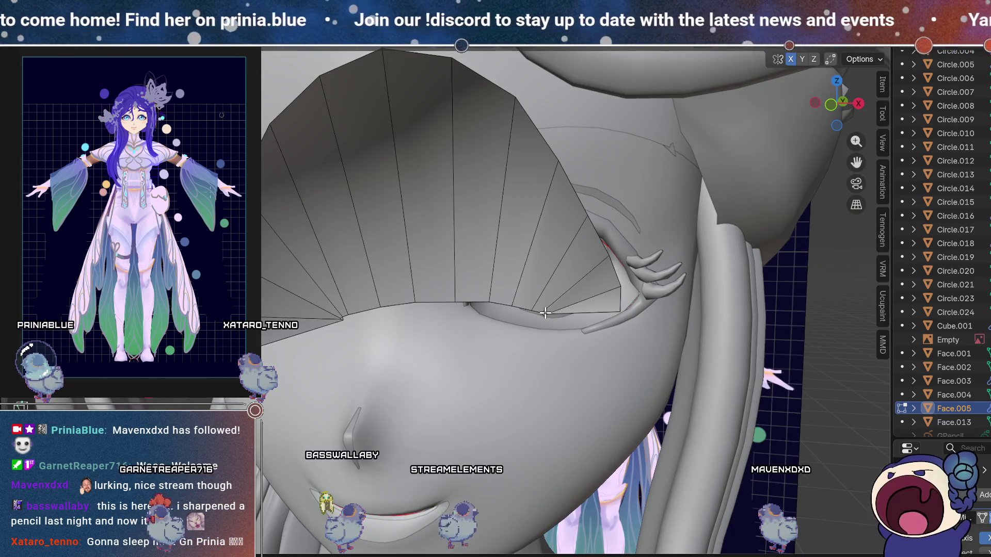
key(x)
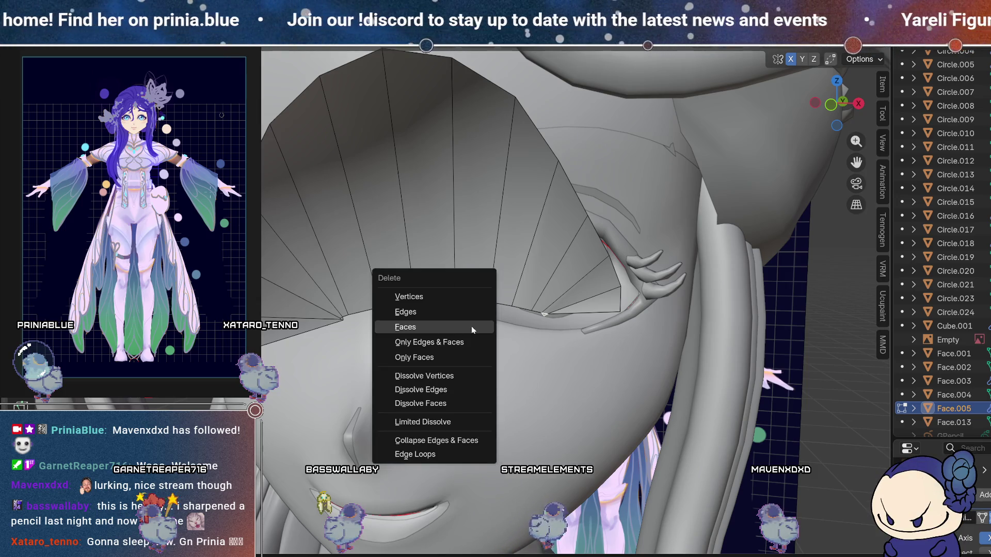
click(460, 325)
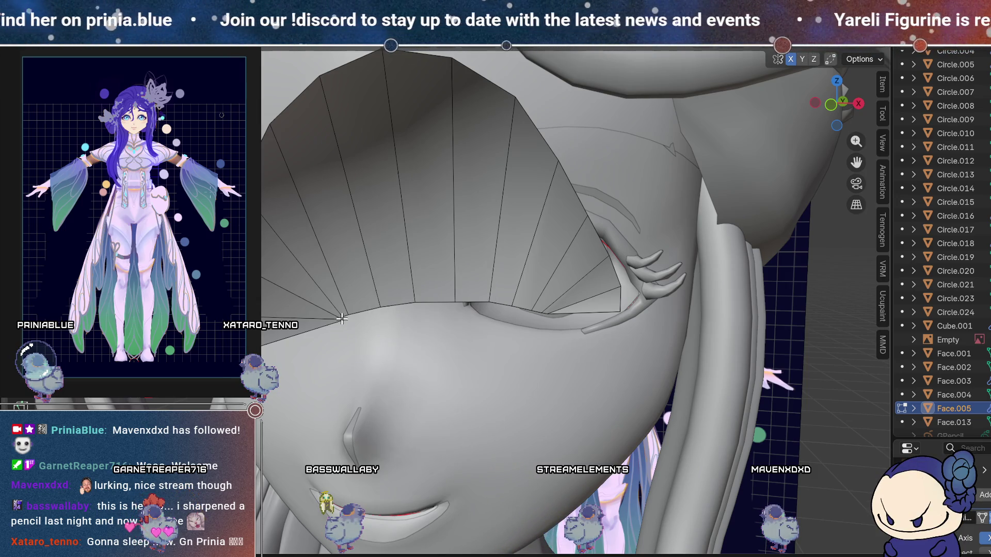
Delete the leftover stray vertex, select a fan corner vertex, and switch to the Sculpting workspace.
key(x)
click(331, 296)
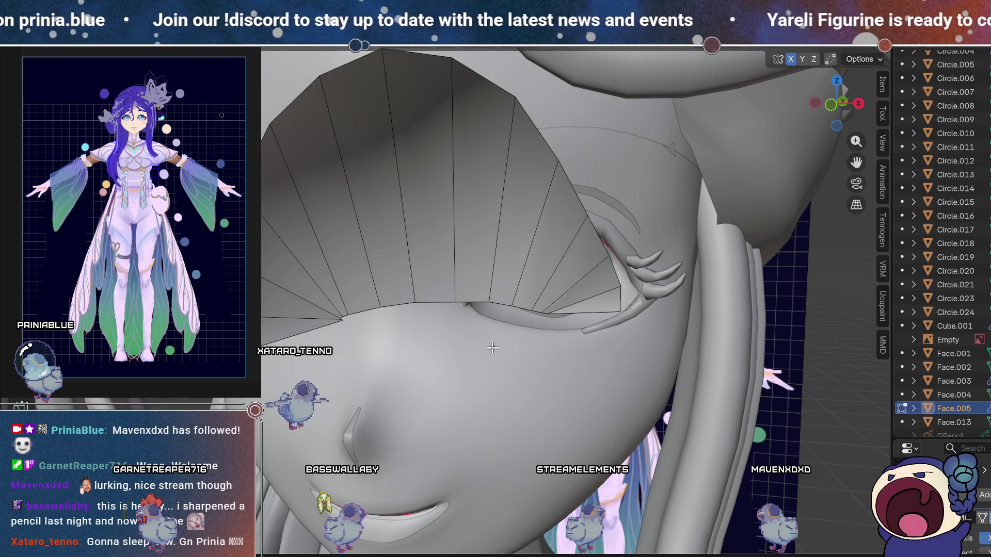
scroll(488, 348, down, 6)
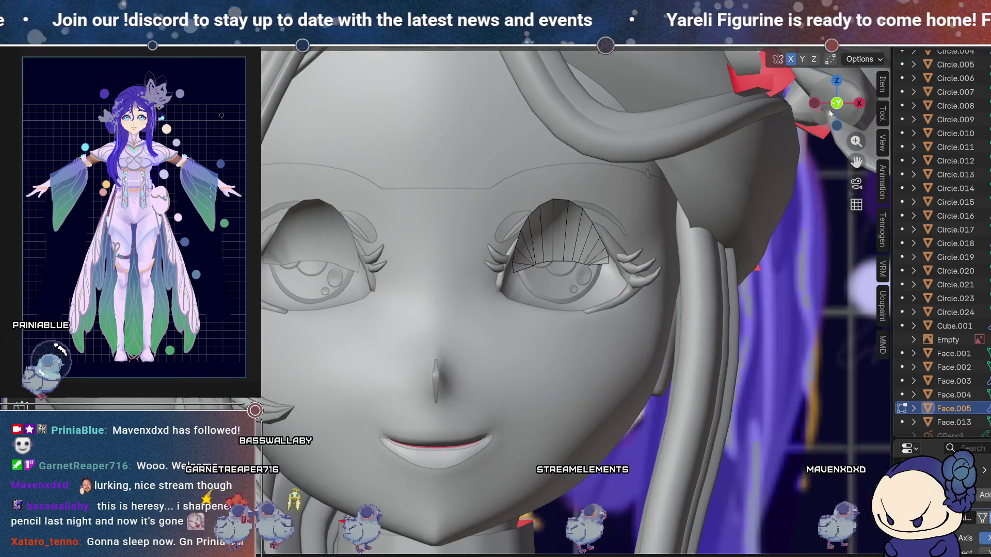
drag(829, 113, 810, 124)
scroll(470, 314, up, 6)
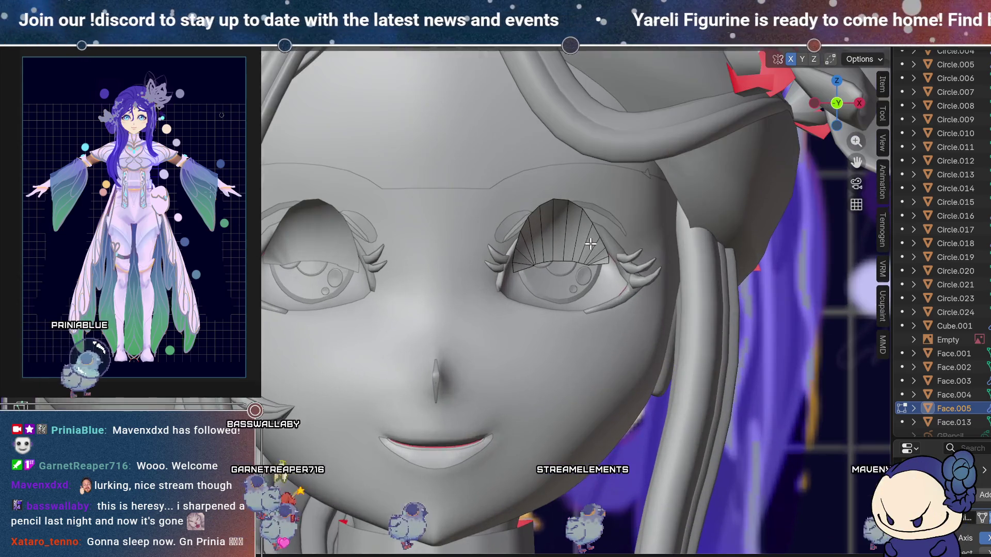
key(1)
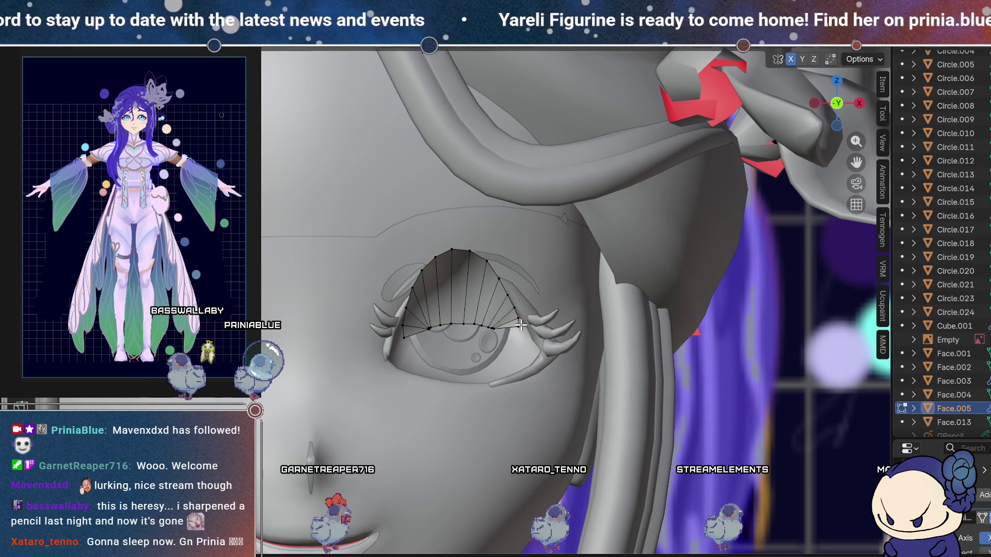
click(518, 325)
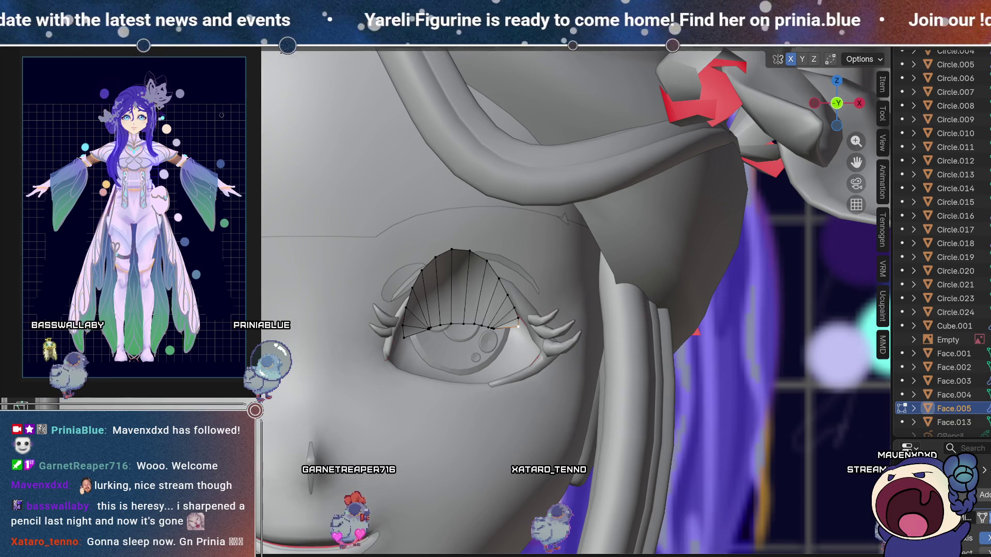
key(ctrl+Page_Down)
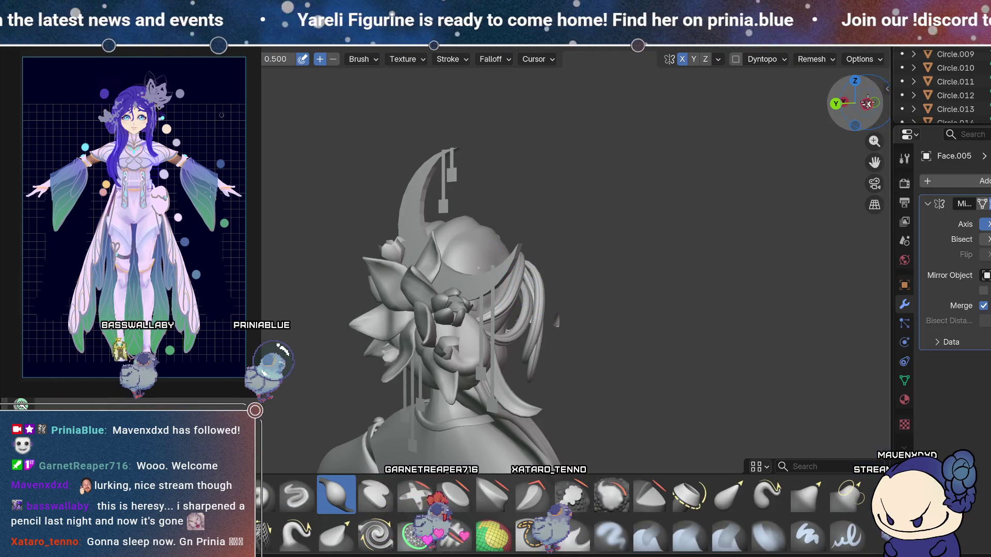
In front view, sculpt the upper eyelid wider and rounder around the eye.
click(877, 100)
scroll(363, 249, up, 5)
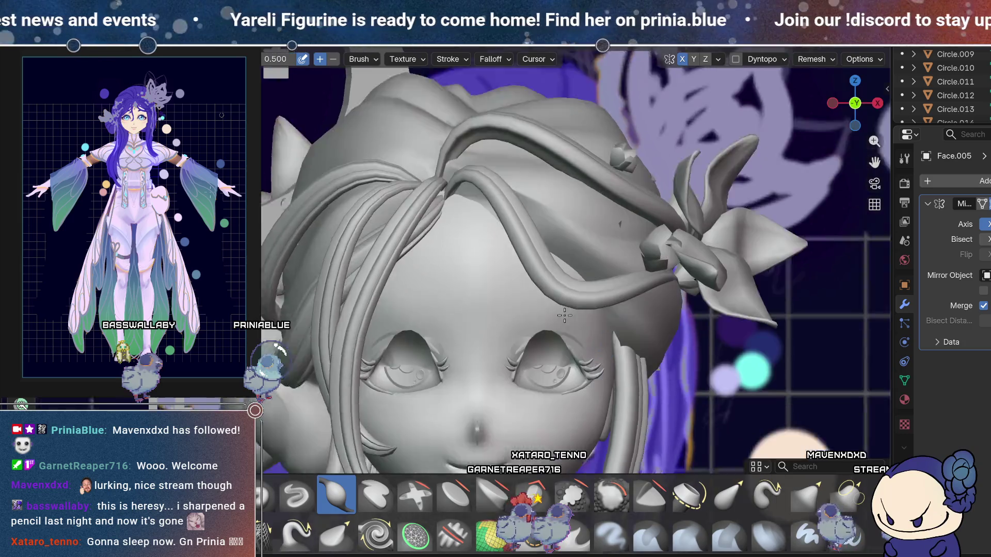
scroll(363, 250, up, 5)
scroll(578, 290, down, 2)
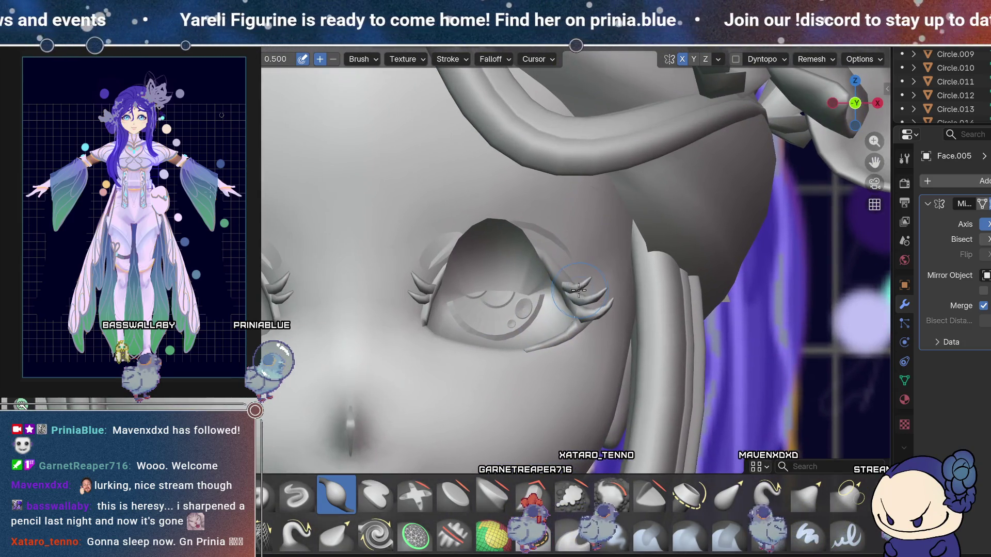
click(729, 495)
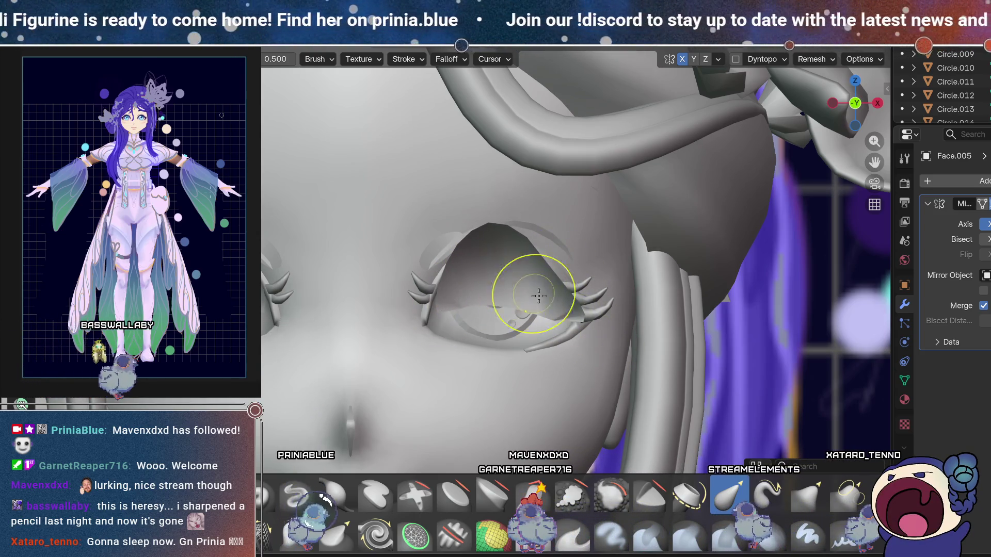
drag(487, 210, 547, 263)
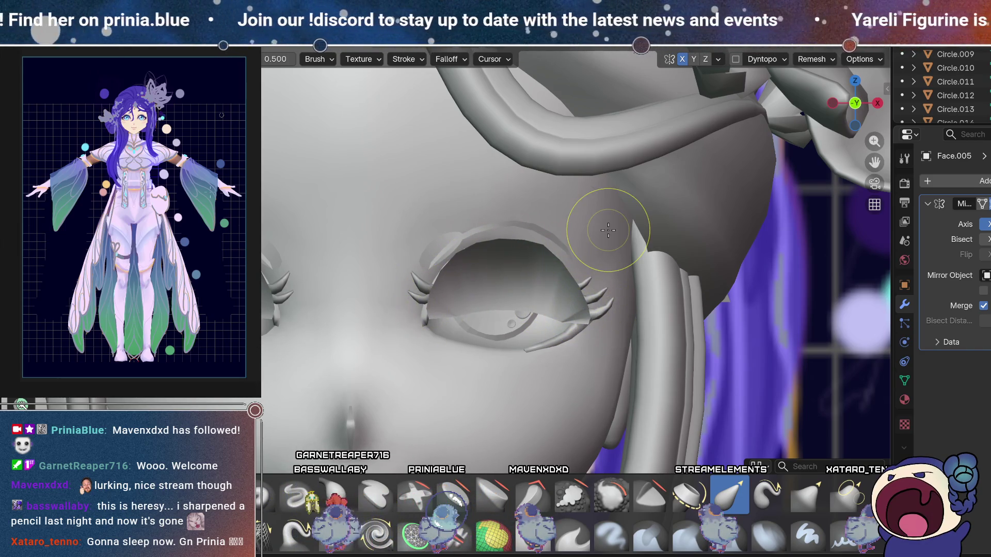
Toggle face visibility and shading, switch to the Grab brush, and return to front view.
click(610, 494)
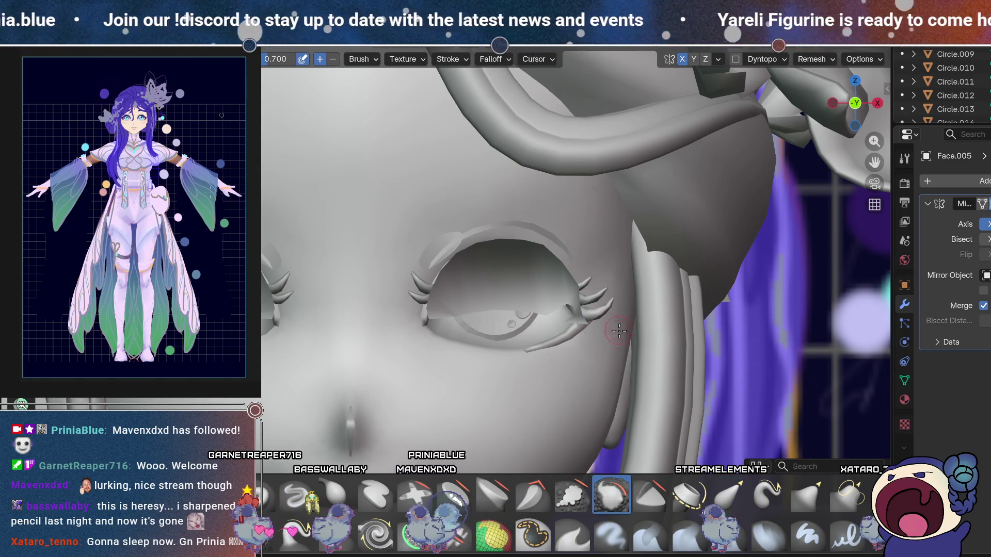
key(alt+w)
click(676, 337)
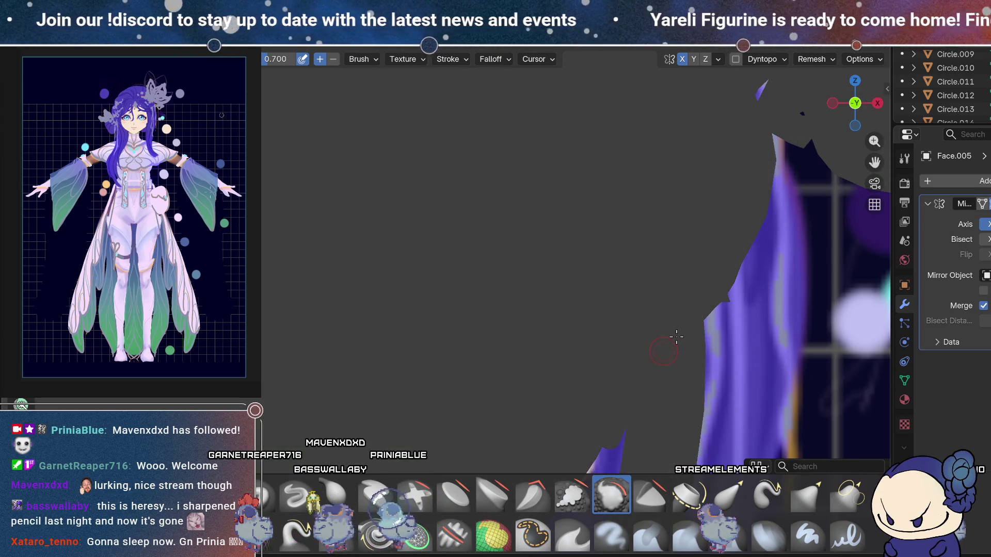
key(ctrl+z)
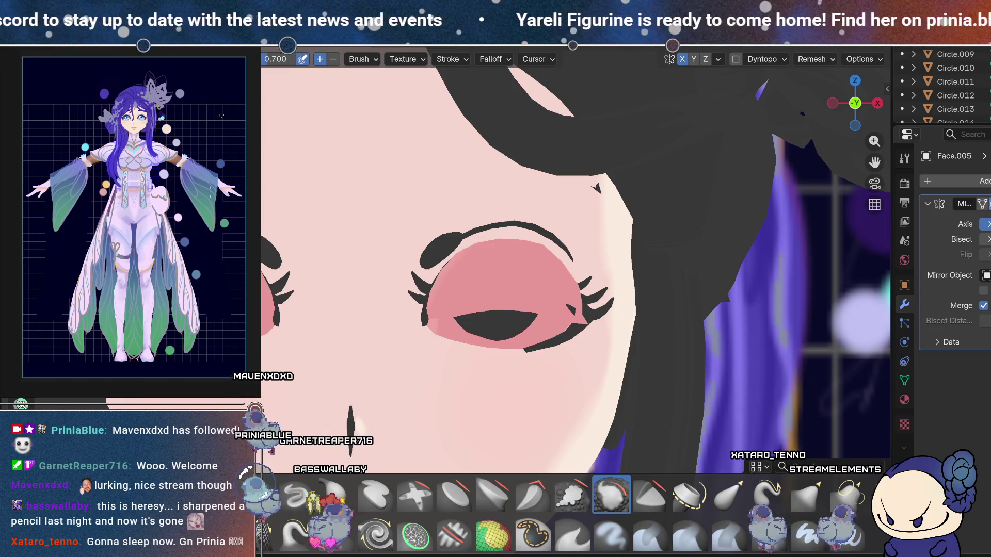
key(z)
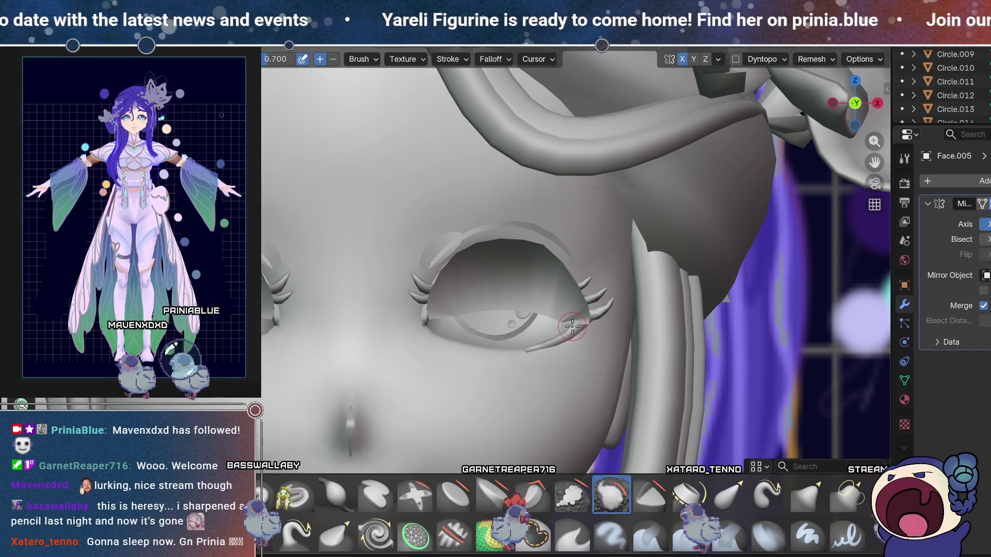
key(g)
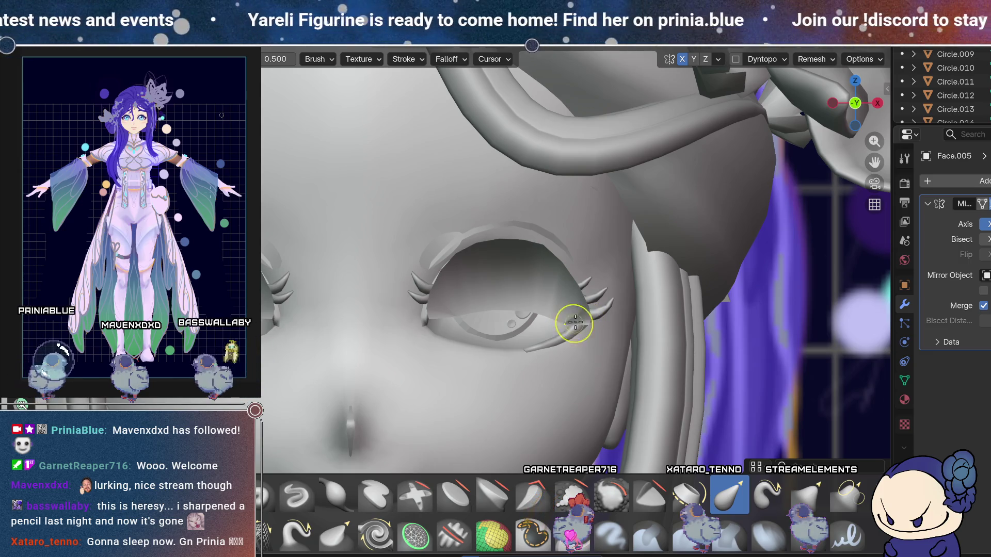
mouse_move(576, 306)
middle_down()
mouse_move(670, 232)
mouse_move(892, 128)
middle_up()
click(856, 103)
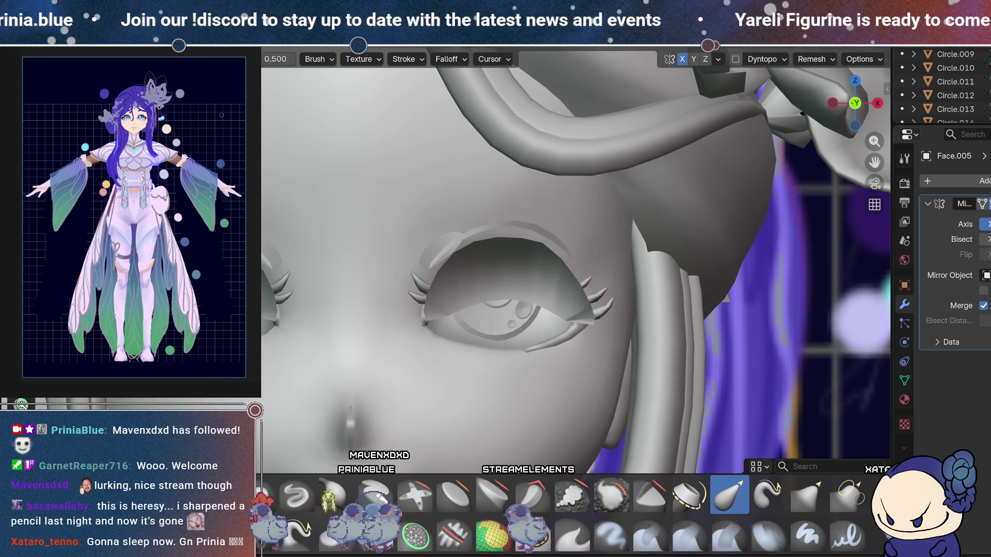
Flatten the eyelid shell by scaling it along Y in Edit Mode.
key(Tab)
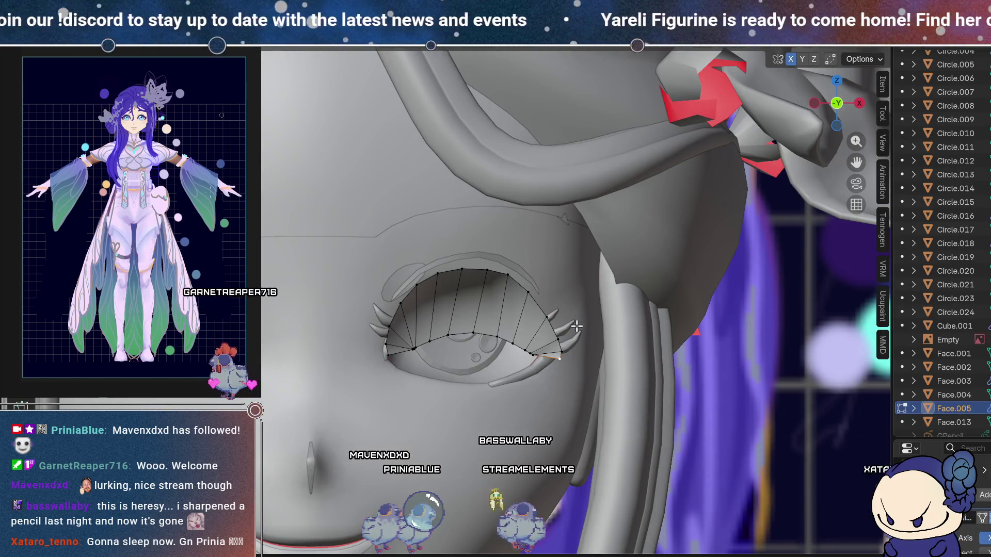
scroll(577, 325, down, 8)
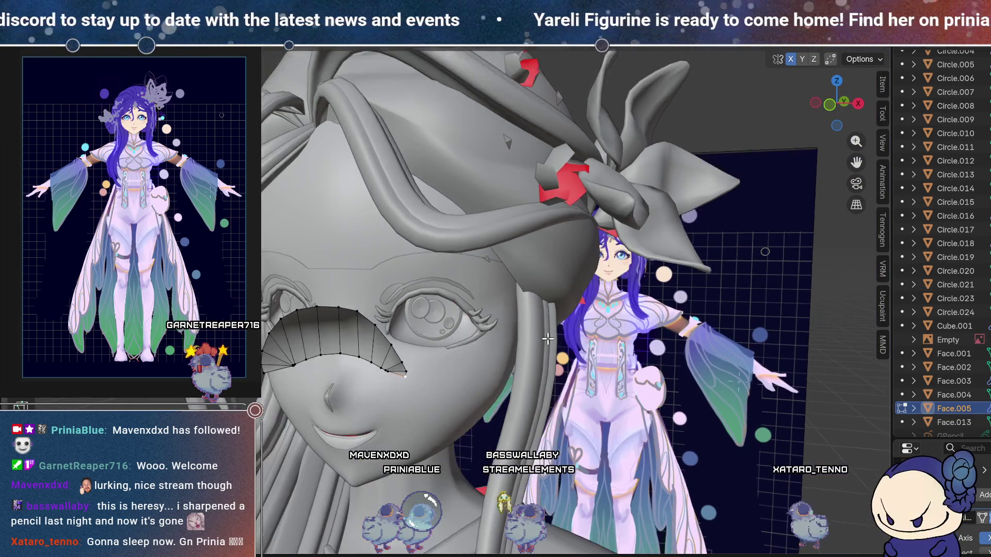
middle_drag(547, 339, 513, 324)
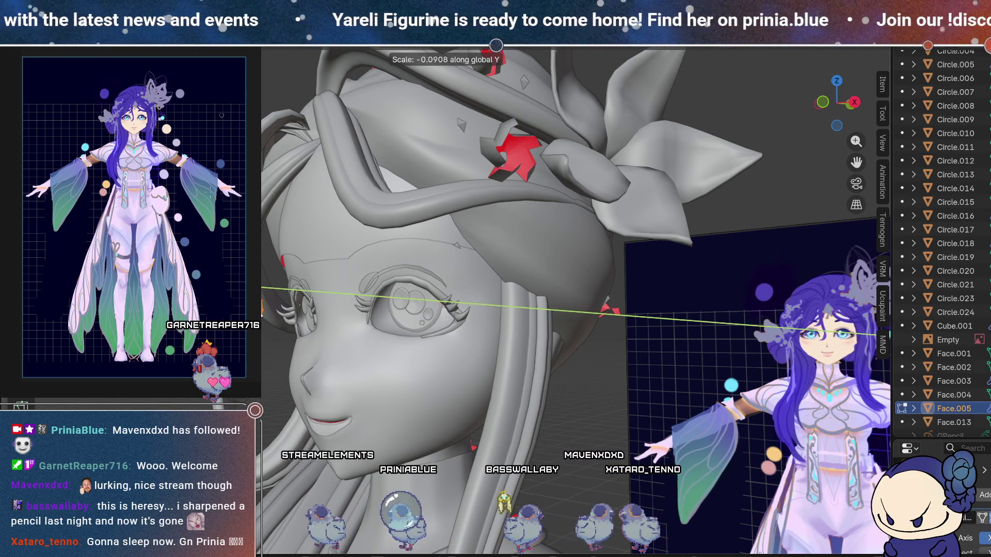
key(Escape)
middle_drag(392, 361, 326, 396)
middle_drag(577, 436, 405, 235)
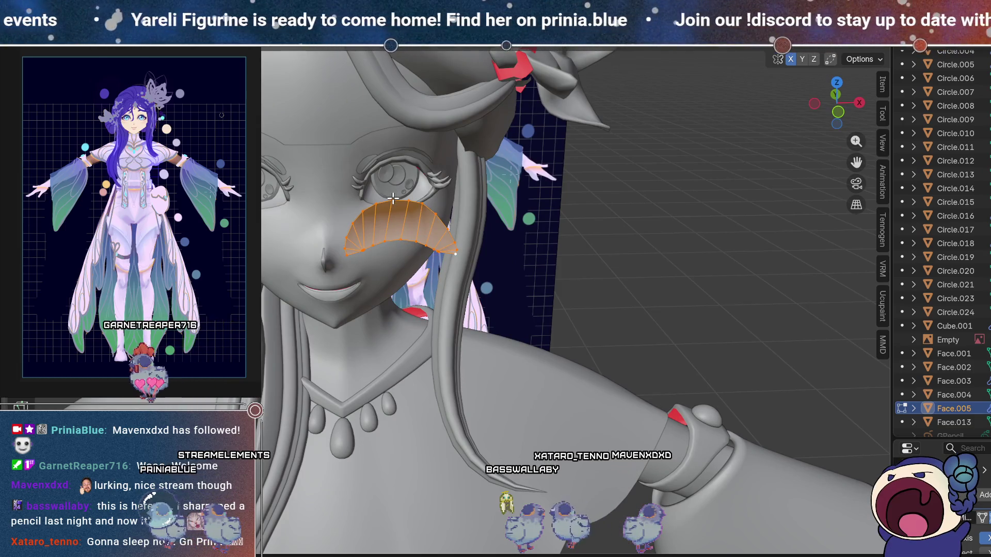
Push the middle edge 0.0139 along Y with smooth proportional editing, then exit Edit Mode.
click(395, 232)
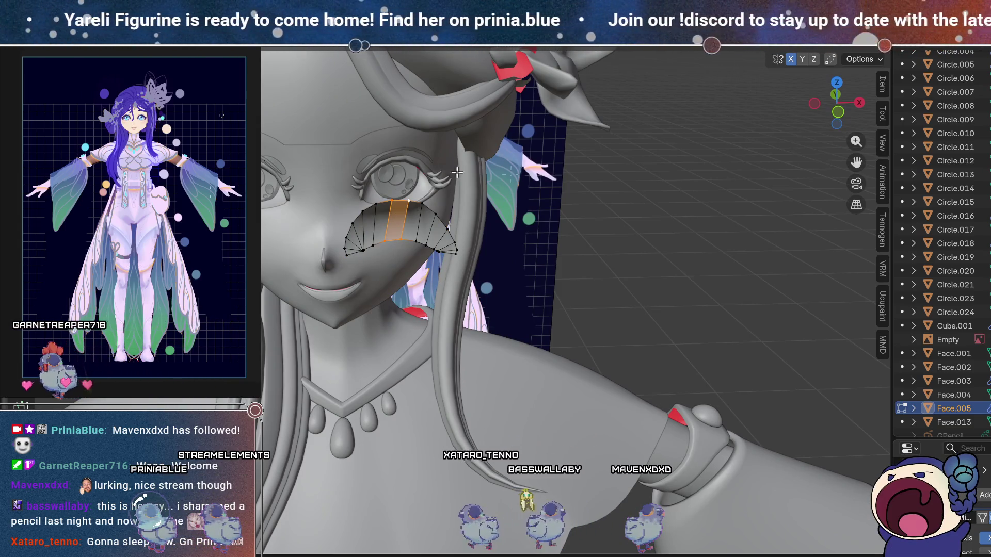
mouse_move(405, 208)
middle_down()
mouse_move(523, 285)
mouse_move(532, 274)
middle_up()
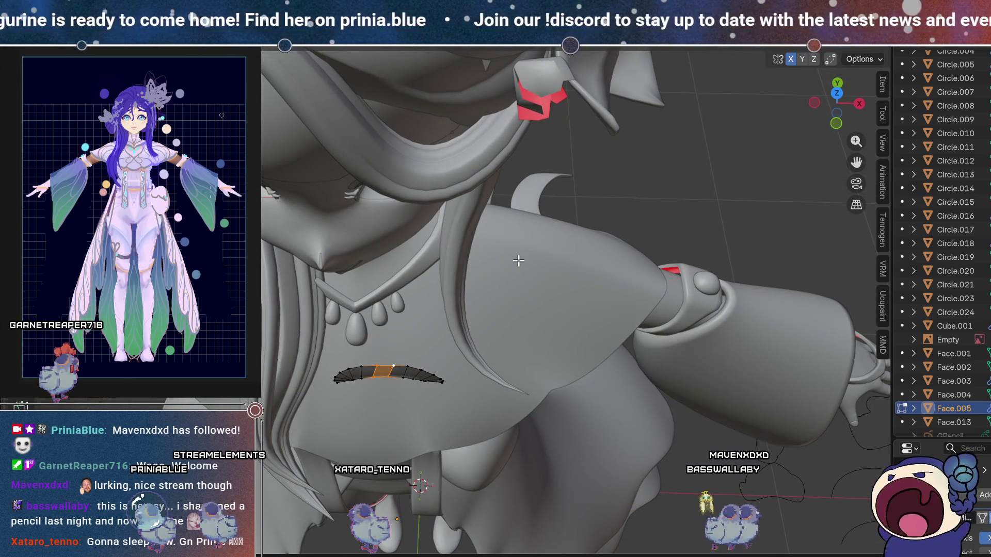
key(g)
key(y)
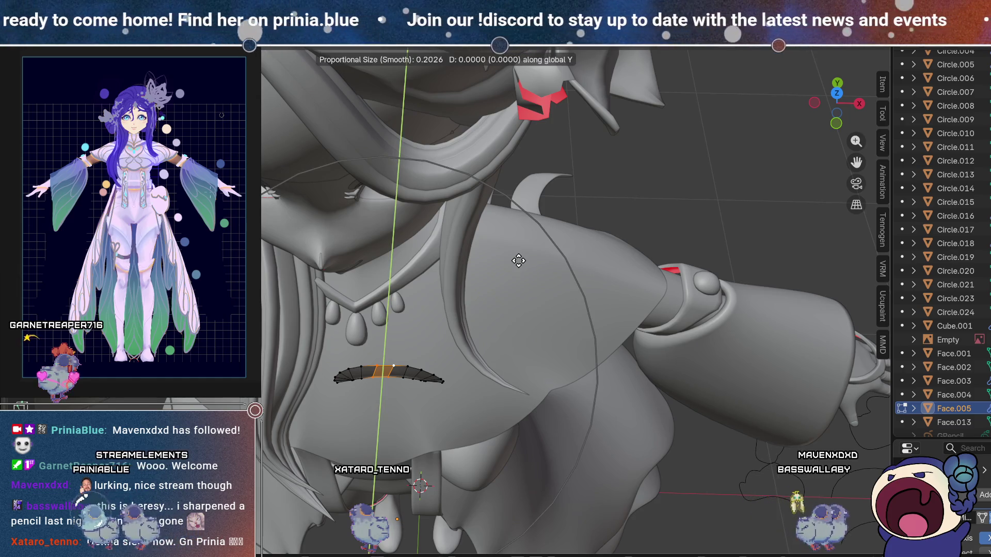
scroll(520, 246, up, 4)
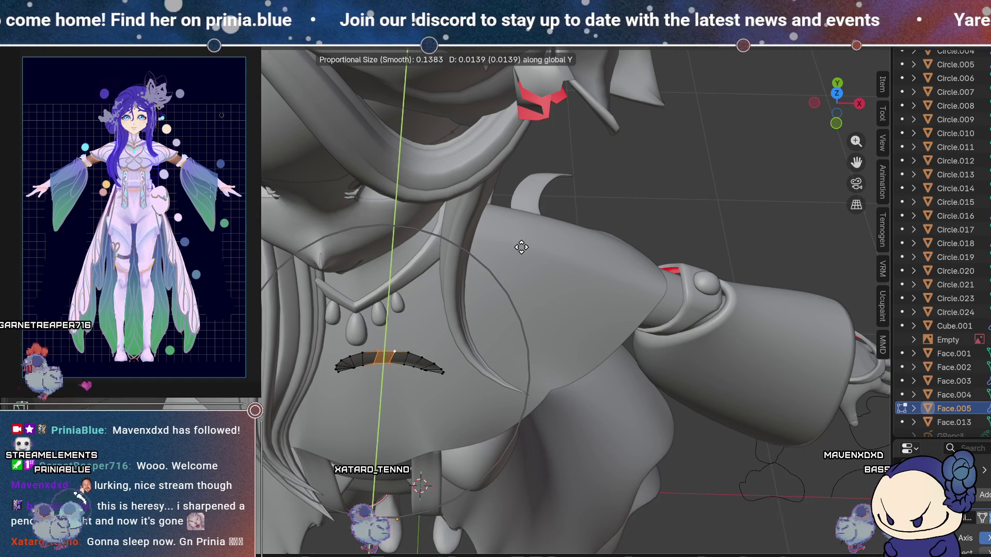
click(521, 243)
key(Tab)
mouse_move(504, 329)
middle_down()
mouse_move(519, 282)
mouse_move(478, 262)
middle_up()
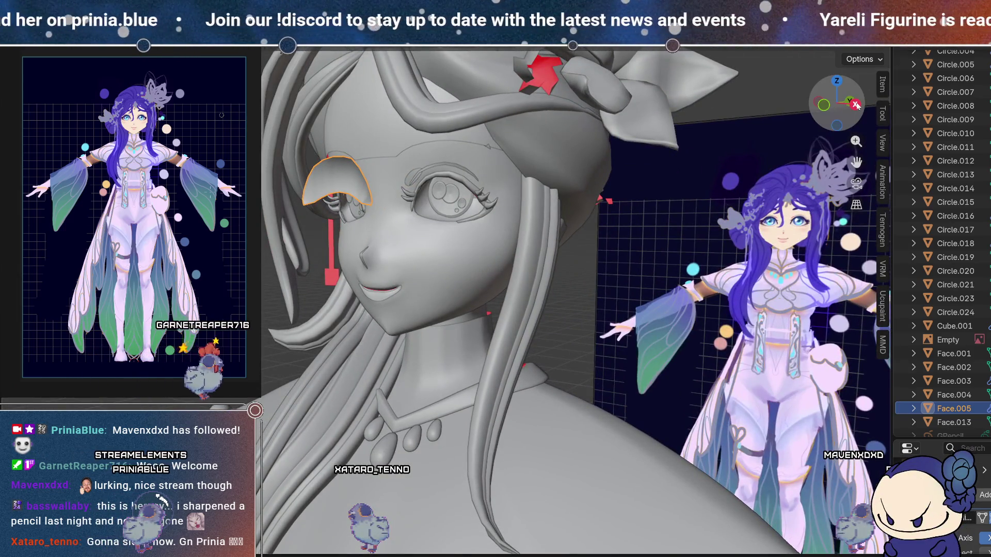
From a side profile, move the eyelid shell along Y to set its depth over the eye.
click(855, 105)
mouse_move(392, 230)
shift+middle_down()
mouse_move(419, 223)
mouse_move(413, 233)
shift+middle_up()
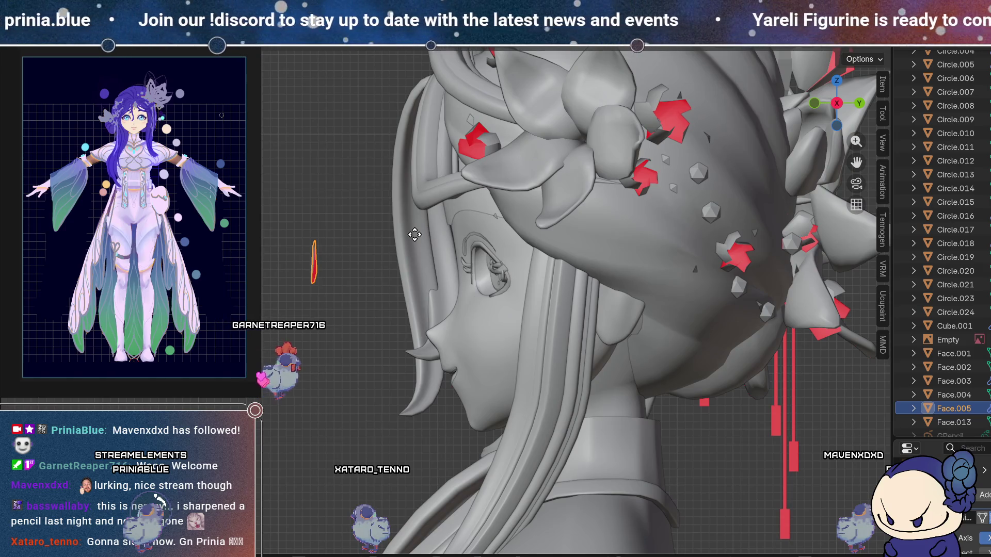
key(g)
key(y)
click(586, 256)
mouse_move(586, 256)
middle_down()
mouse_move(510, 267)
mouse_move(639, 267)
middle_up()
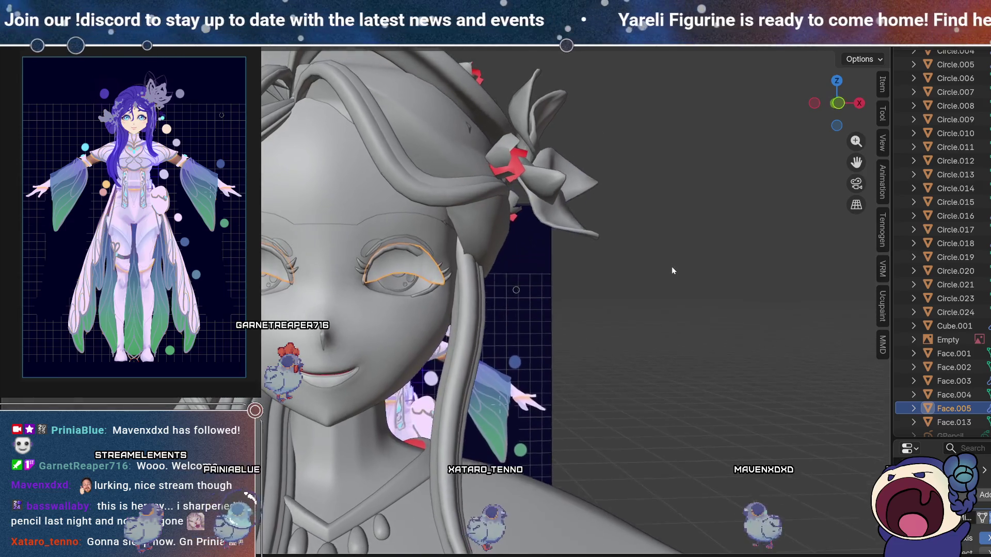
scroll(479, 317, up, 5)
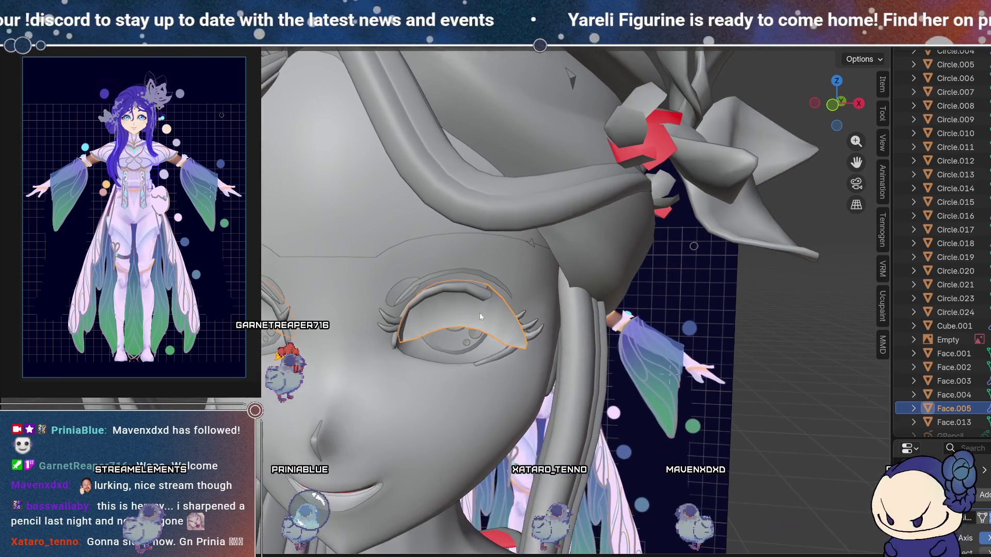
middle_drag(479, 316, 519, 320)
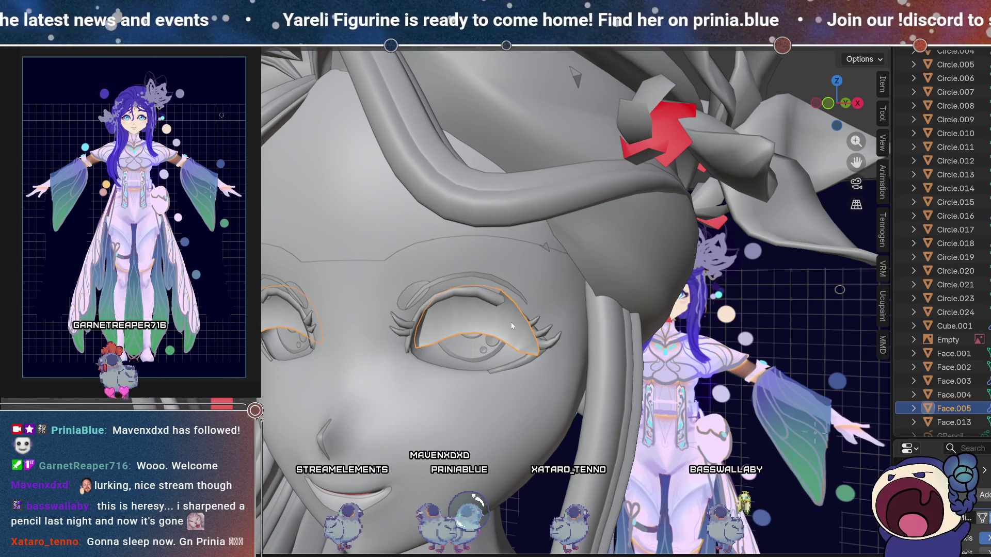
Shift both eyelid shells along Y, then box-select a small part of the shell mesh.
key(g)
key(y)
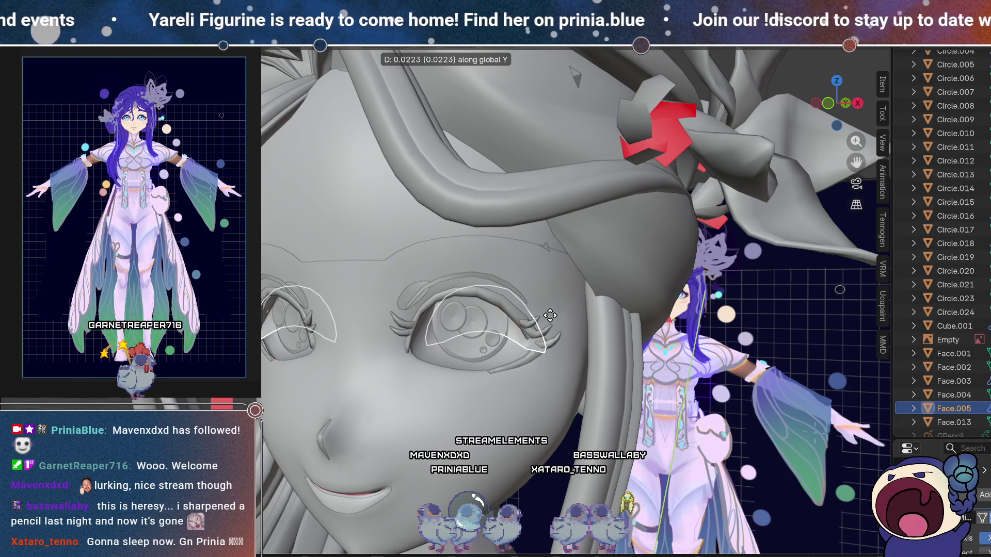
mouse_move(508, 339)
middle_down()
mouse_move(490, 335)
mouse_move(488, 243)
mouse_move(523, 319)
mouse_move(494, 348)
middle_up()
mouse_move(433, 341)
middle_down()
mouse_move(435, 329)
mouse_move(491, 361)
mouse_move(568, 361)
middle_up()
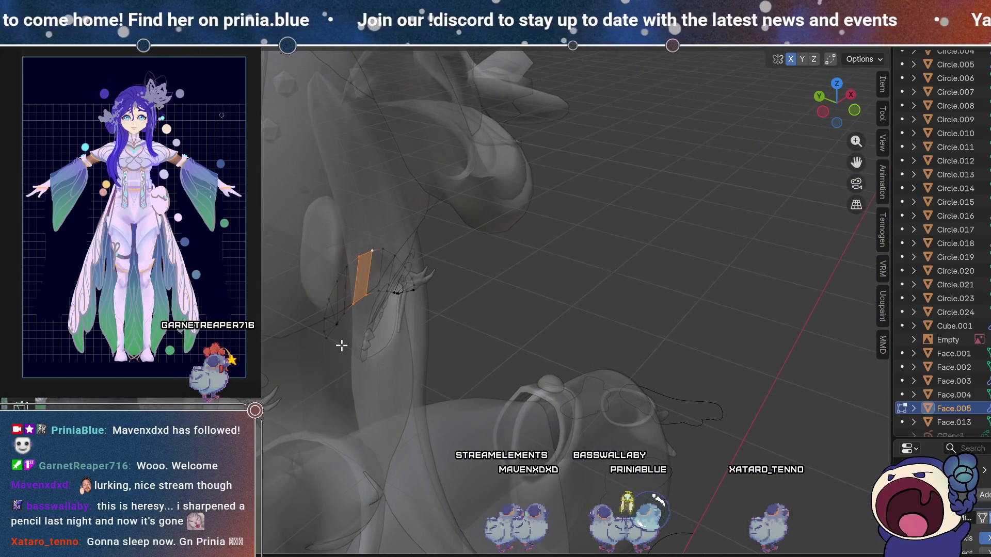
drag(339, 344, 313, 325)
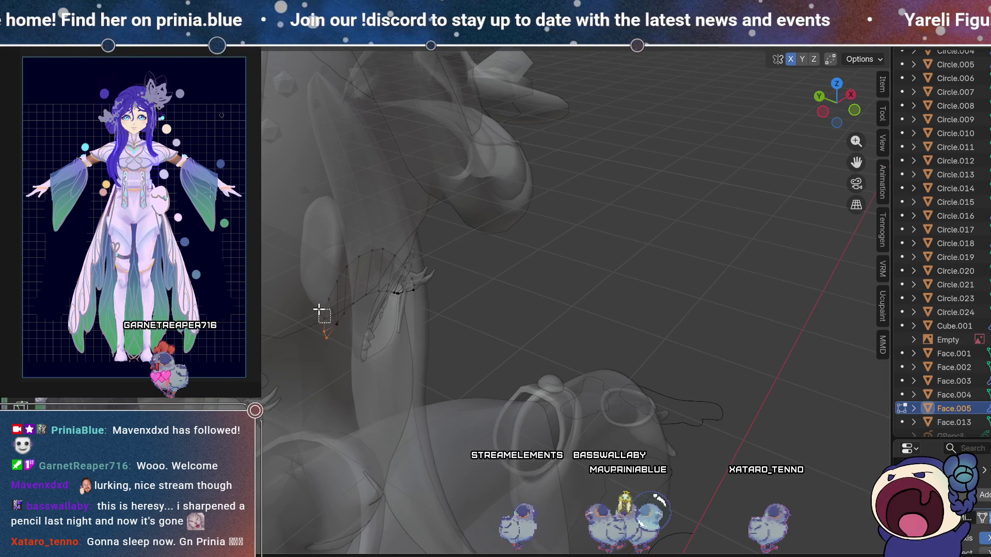
mouse_move(380, 311)
middle_down()
mouse_move(478, 369)
mouse_move(545, 388)
mouse_move(583, 371)
middle_up()
In top orthographic view, bend the shell's curve along Y with proportional editing.
click(836, 99)
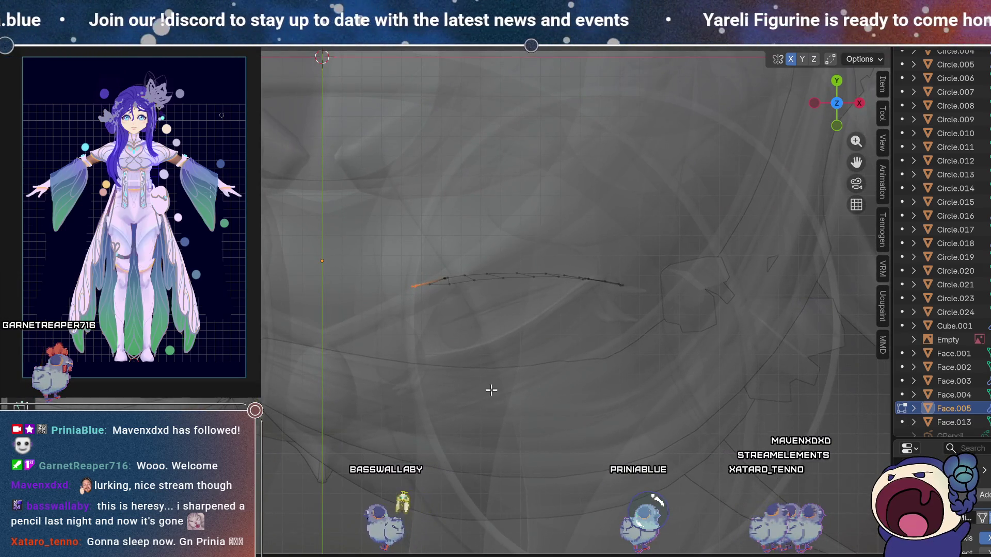
key(KP_5)
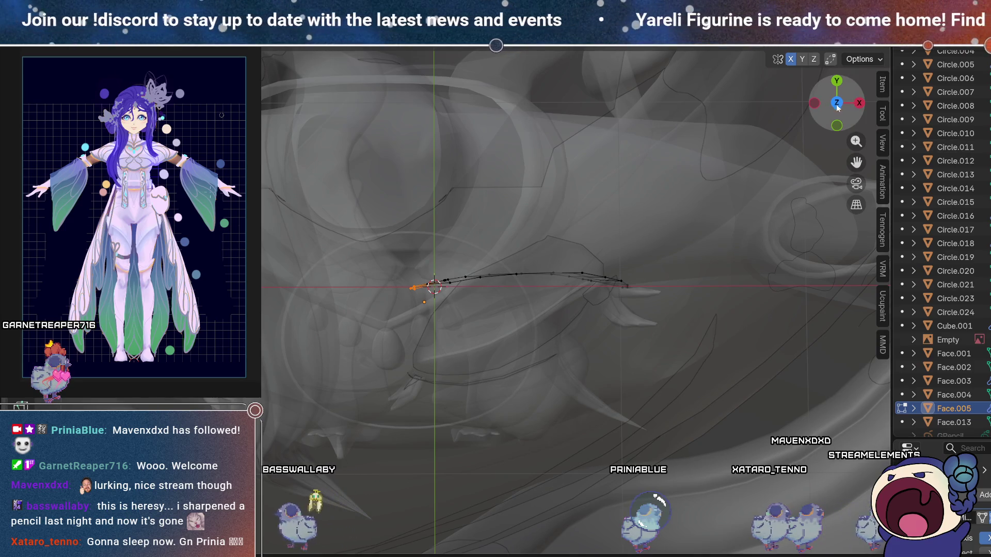
click(836, 103)
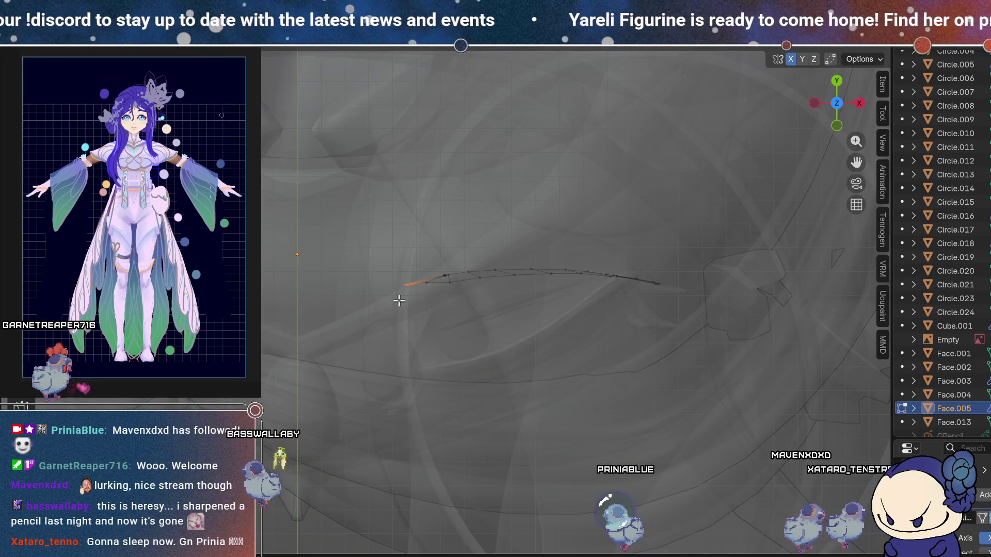
key(g)
key(y)
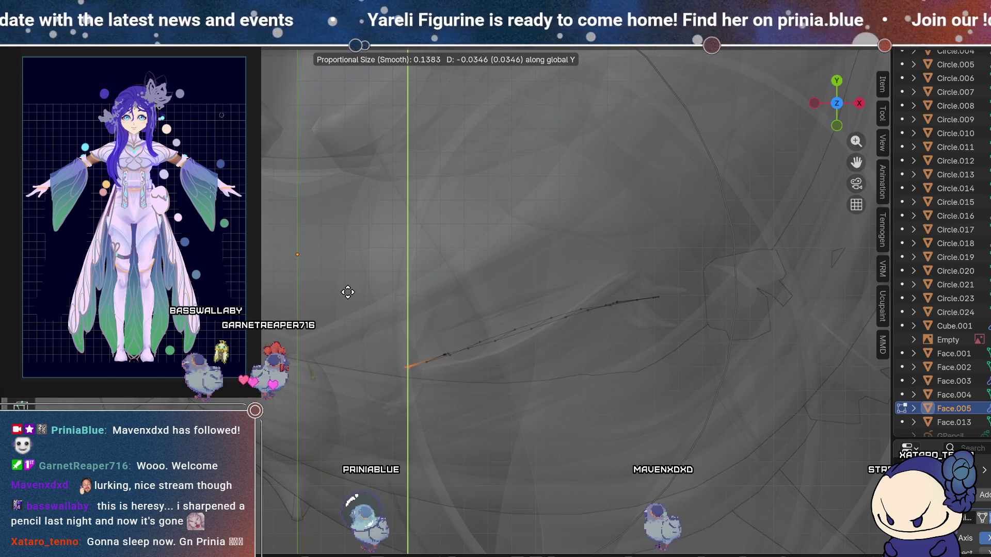
click(347, 290)
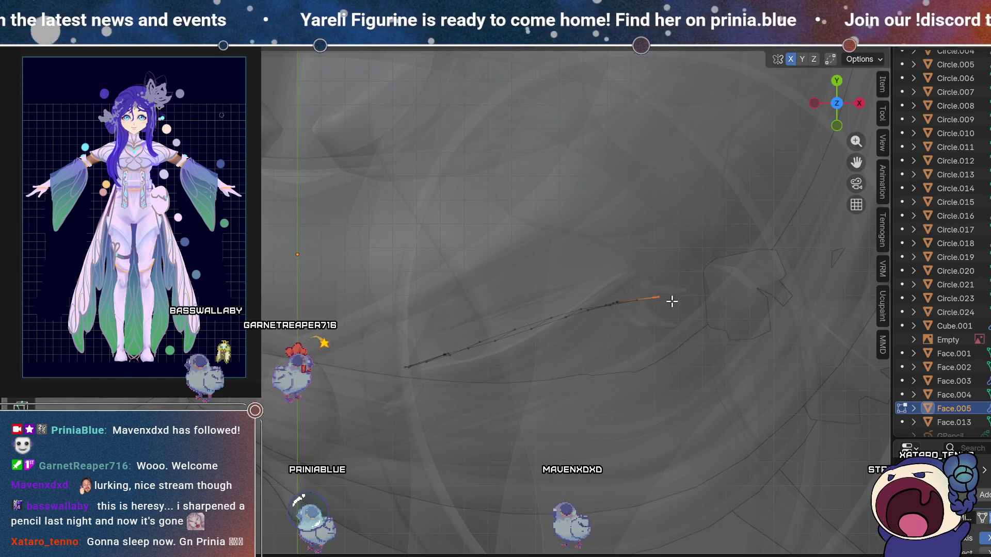
key(g)
key(y)
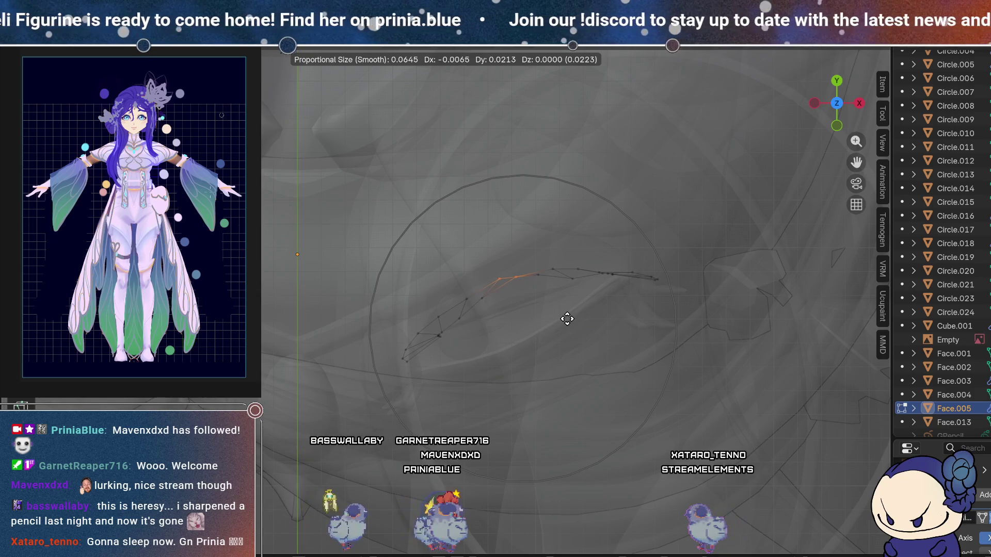
Check the eye in an angled close-up and return Face.005 to Sculpt Mode.
mouse_move(471, 353)
middle_down()
mouse_move(434, 277)
mouse_move(537, 250)
mouse_move(540, 350)
mouse_move(530, 343)
mouse_move(624, 306)
mouse_move(654, 354)
mouse_move(532, 373)
middle_up()
scroll(537, 250, up, 5)
scroll(541, 310, down, 10)
scroll(530, 342, up, 6)
key(ctrl+Page_Down)
mouse_move(469, 320)
middle_down()
mouse_move(509, 287)
mouse_move(622, 288)
mouse_move(591, 289)
mouse_move(611, 284)
middle_up()
Check the eyelid fit from the front, from below the chin, and face-on to the eye.
scroll(515, 289, down, 2)
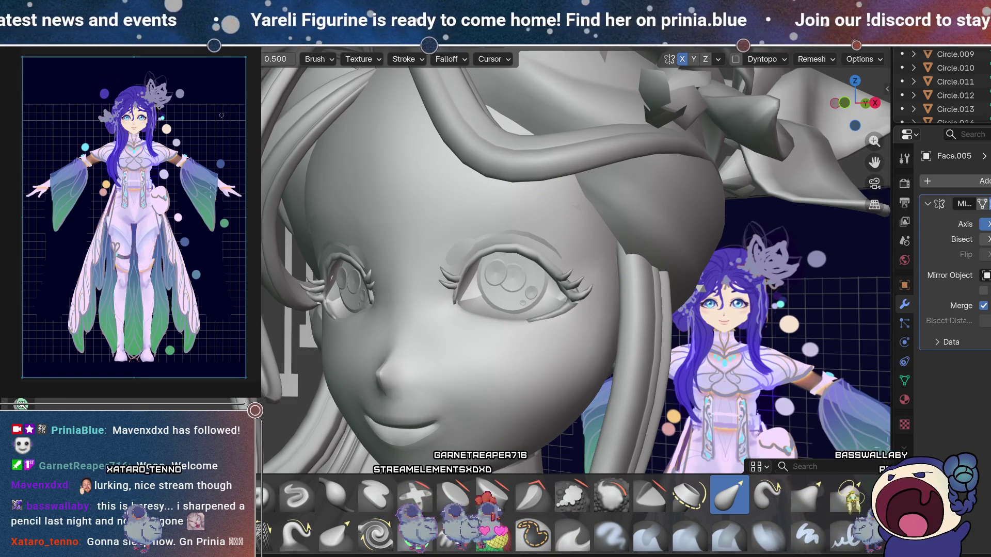
scroll(102, 214, up, 5)
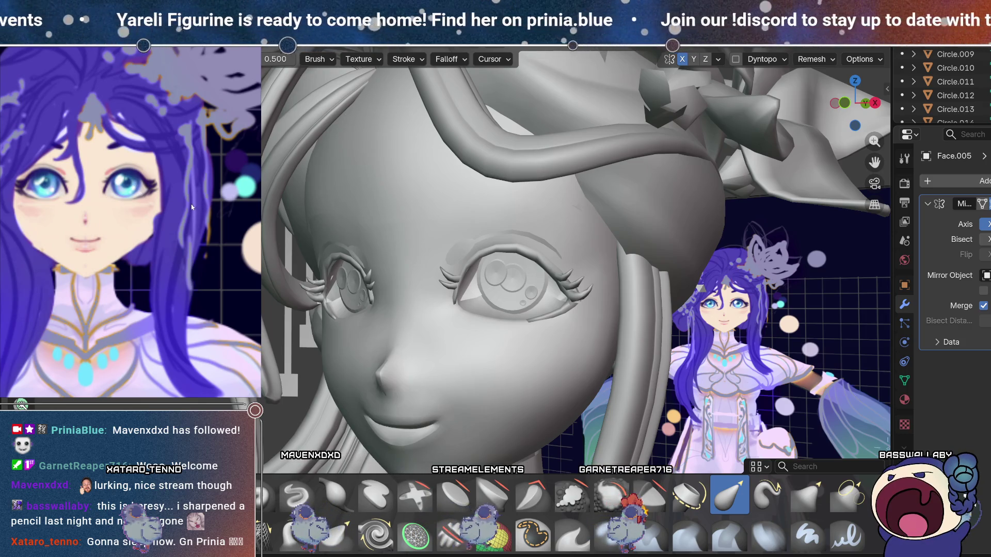
scroll(191, 271, down, 3)
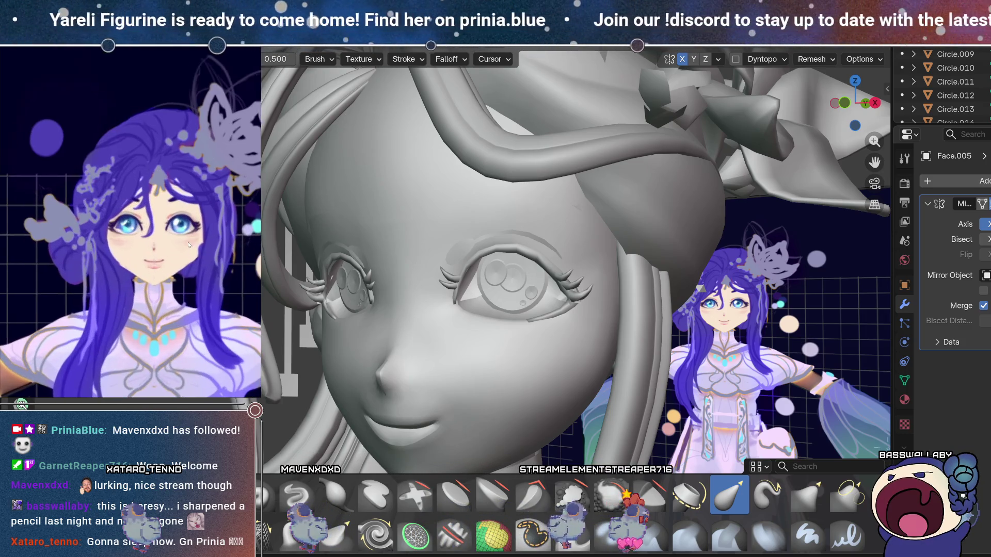
middle_drag(563, 207, 630, 365)
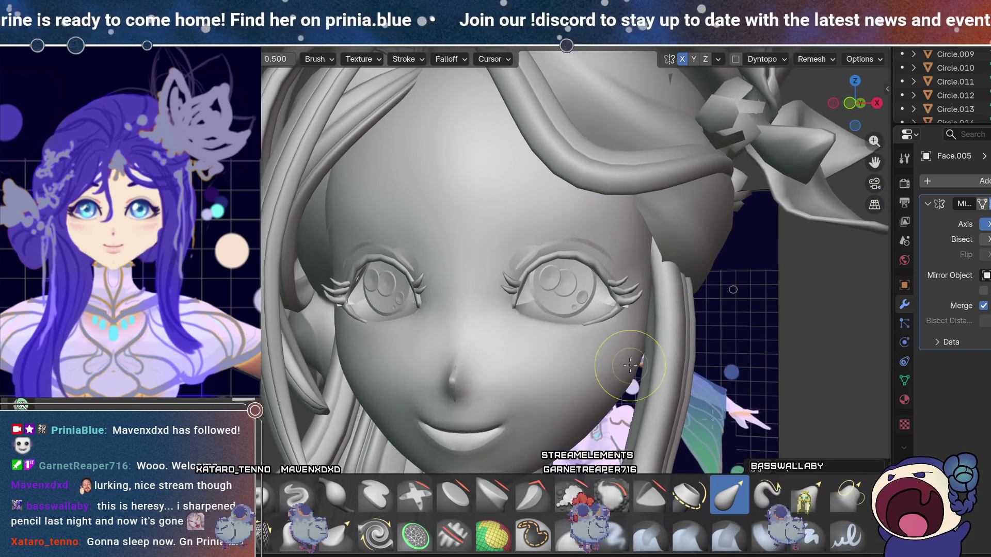
scroll(630, 365, up, 5)
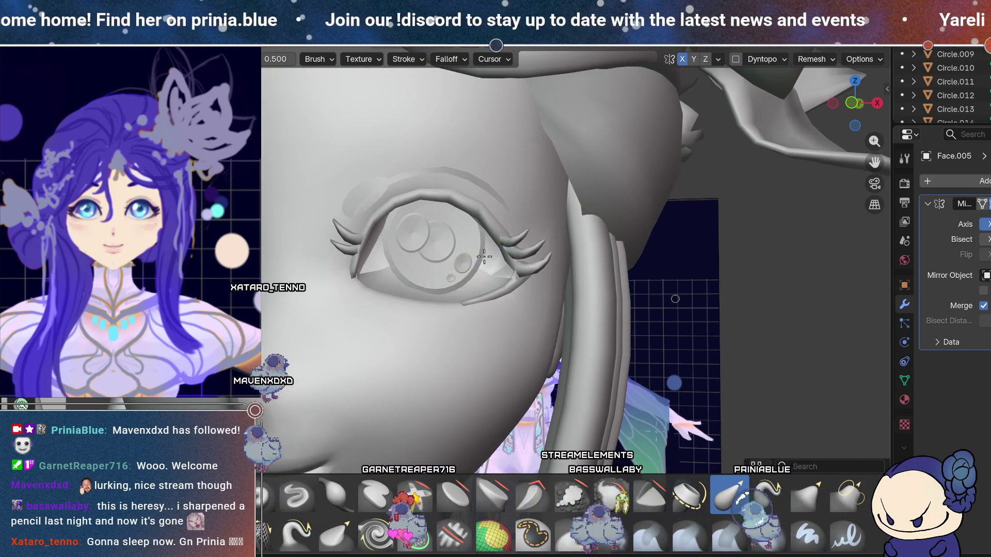
mouse_move(477, 248)
middle_down()
mouse_move(303, 280)
mouse_move(492, 267)
mouse_move(454, 253)
middle_up()
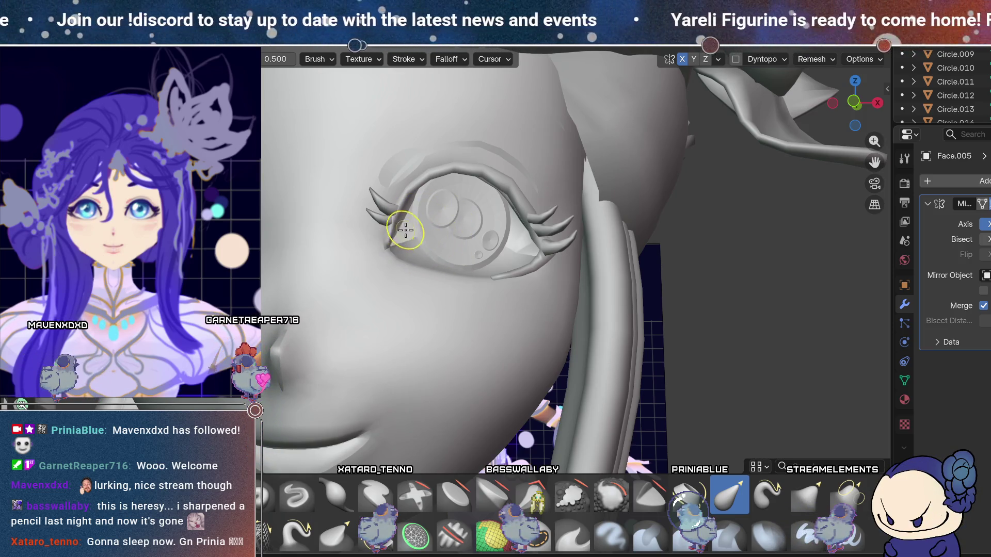
mouse_move(418, 226)
middle_down()
mouse_move(490, 258)
mouse_move(518, 252)
middle_up()
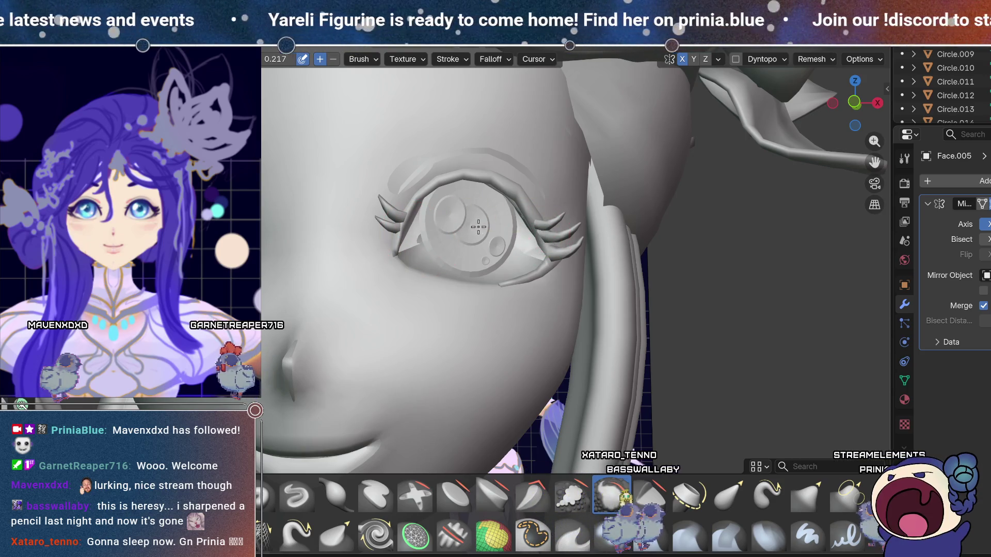
Switch to the draw brush and sculpt the eyelid shell around the screen-left eye.
middle_drag(535, 254, 522, 334)
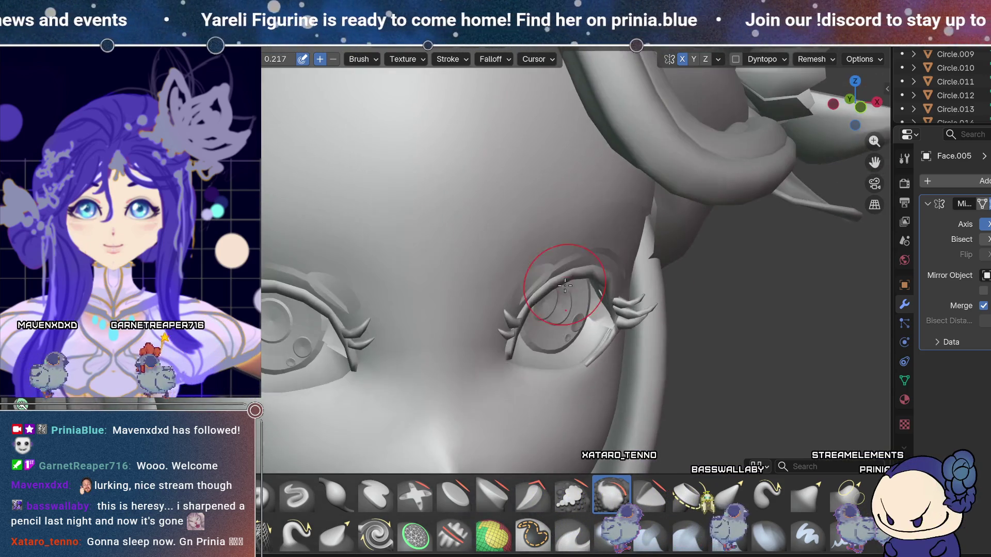
scroll(600, 321, up, 2)
mouse_move(600, 322)
middle_down()
mouse_move(579, 247)
mouse_move(573, 356)
mouse_move(665, 310)
mouse_move(666, 289)
middle_up()
key(x)
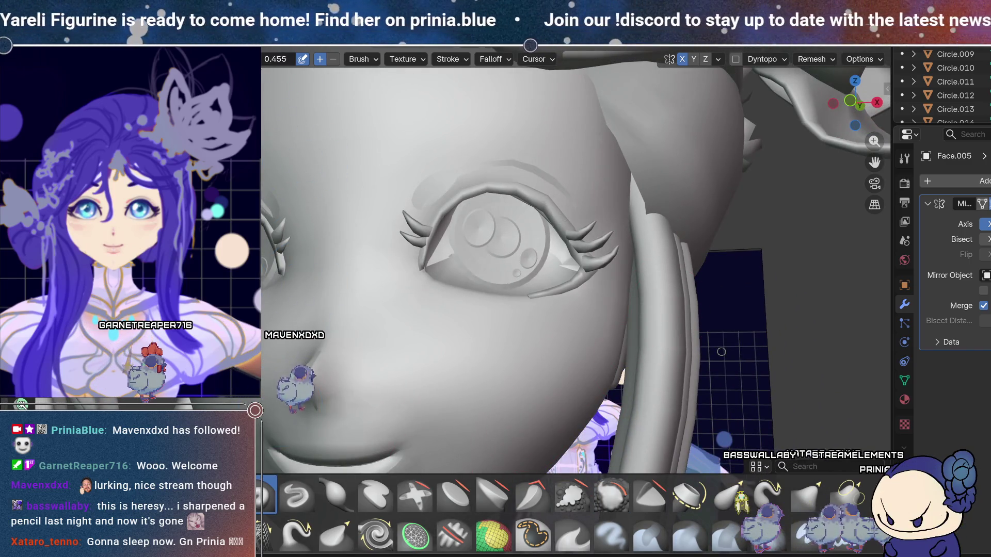
mouse_move(535, 251)
middle_down()
mouse_move(542, 243)
mouse_move(547, 253)
middle_up()
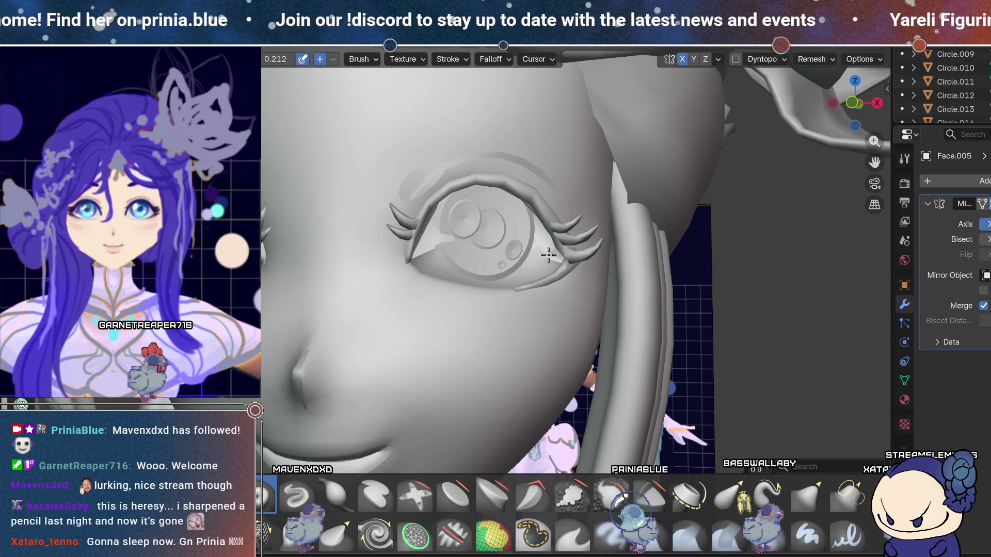
scroll(597, 235, down, 3)
scroll(591, 254, up, 3)
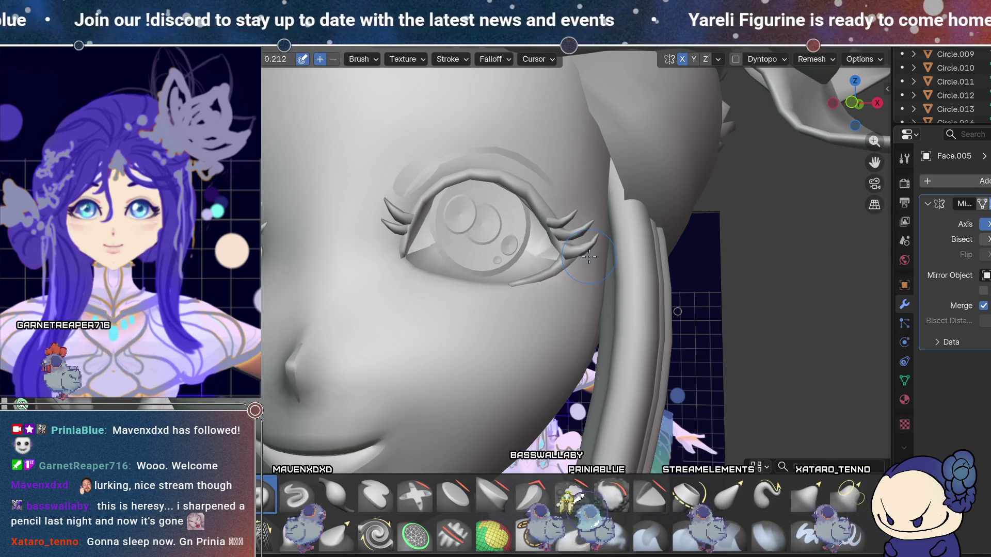
Smooth the eyelid shell with the Smooth brush, then view the face from the front.
key(shift+s)
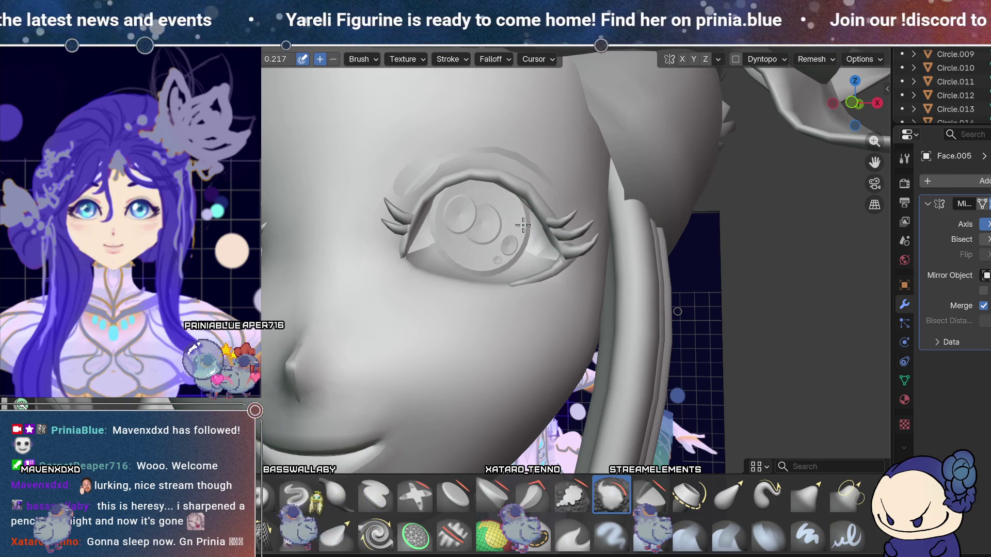
scroll(592, 272, down, 6)
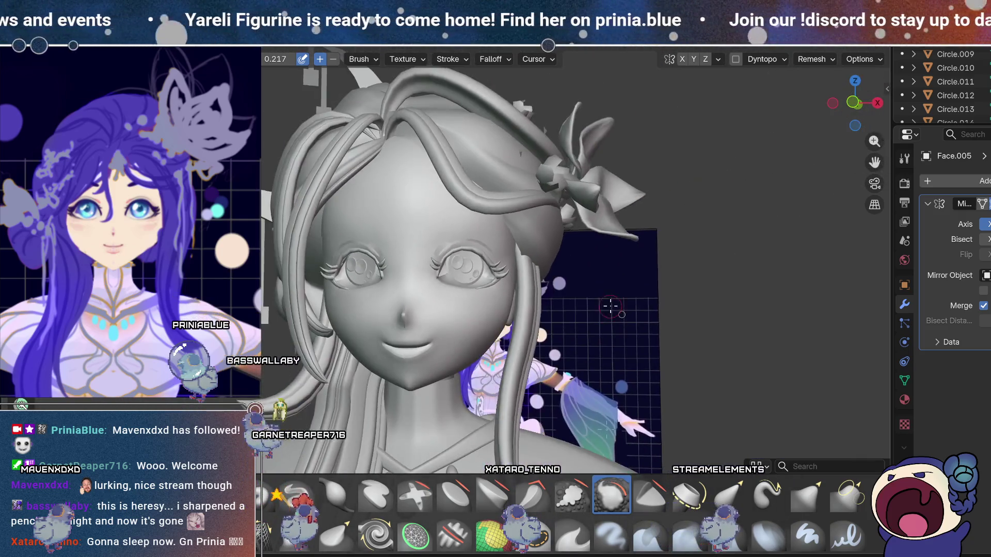
mouse_move(611, 306)
middle_down()
mouse_move(619, 299)
mouse_move(594, 294)
mouse_move(675, 264)
middle_up()
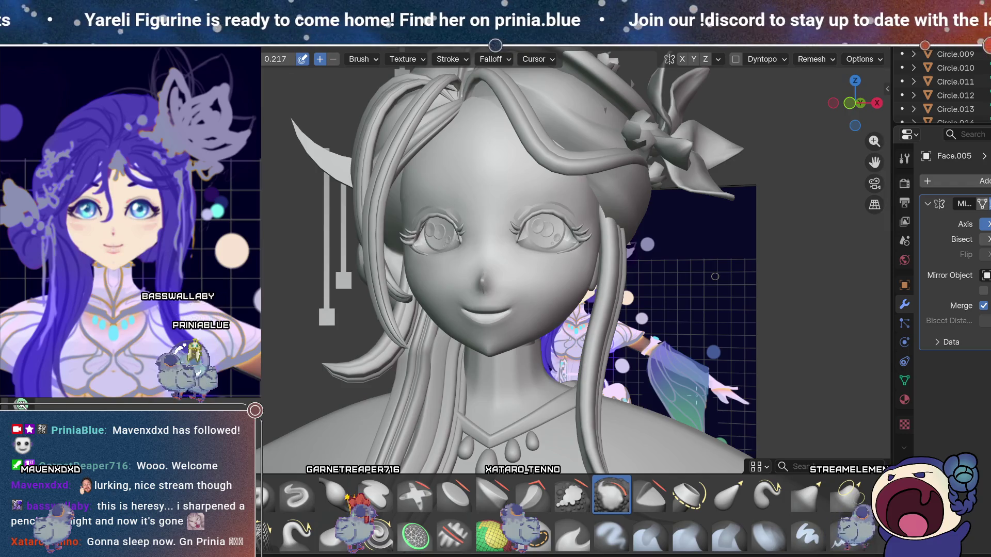
key(ctrl+Page_Up)
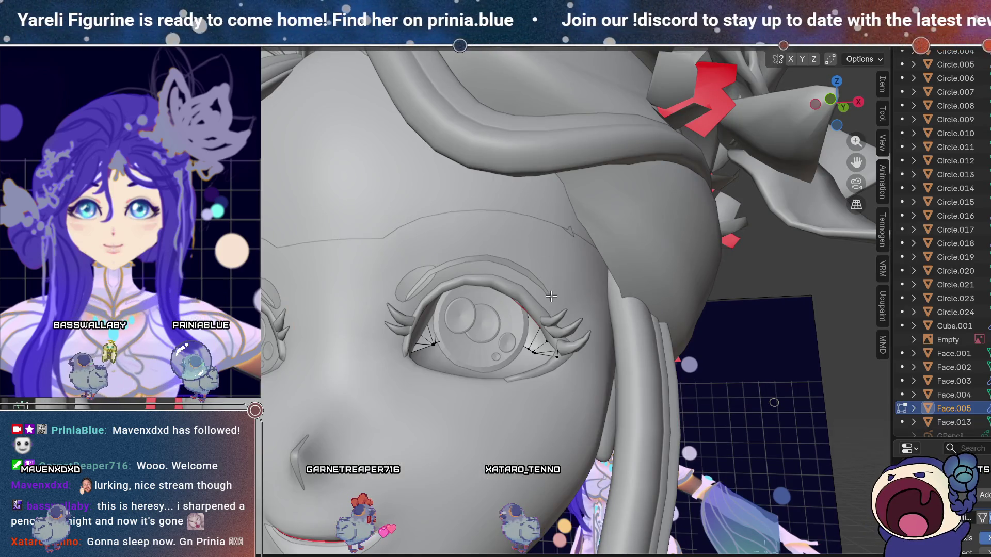
Set the viewport Object Color to Random and turn the face near-frontal.
click(880, 39)
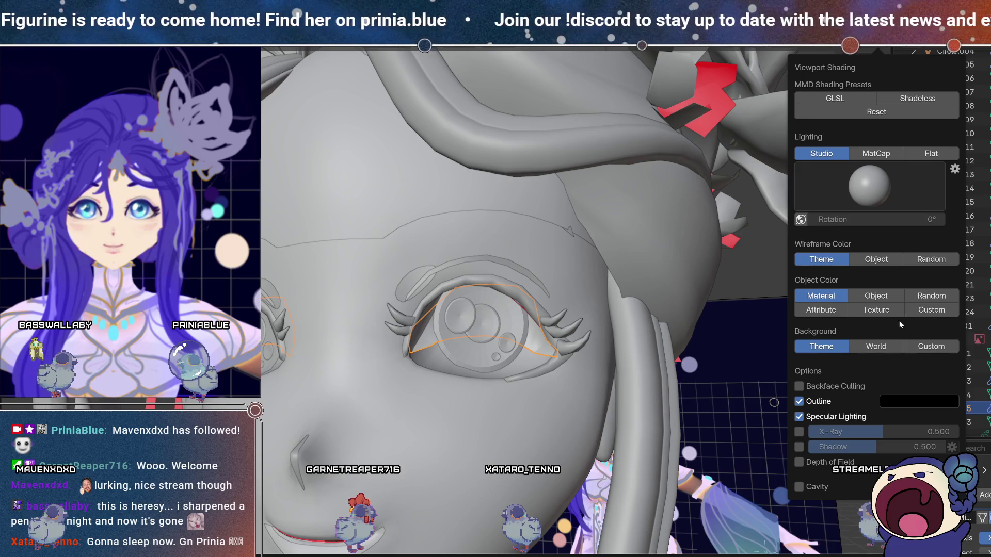
click(920, 296)
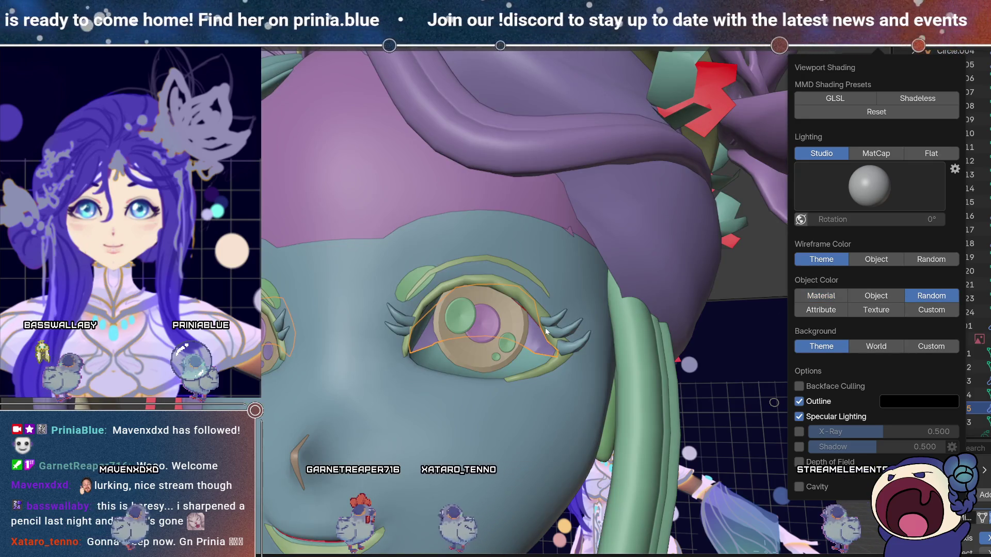
scroll(581, 370, down, 5)
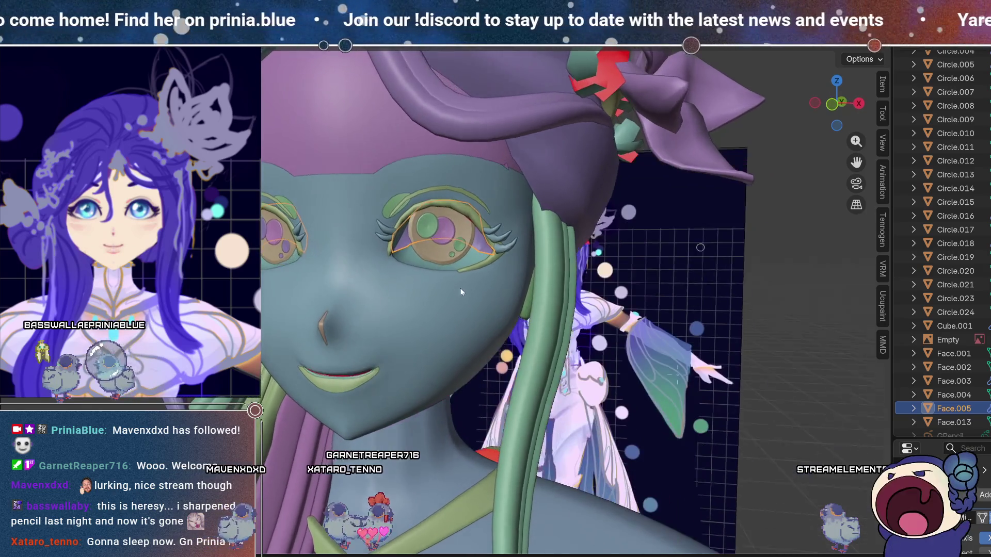
mouse_move(461, 292)
middle_down()
mouse_move(454, 246)
mouse_move(484, 271)
mouse_move(479, 290)
mouse_move(518, 284)
mouse_move(500, 264)
mouse_move(516, 287)
mouse_move(423, 289)
mouse_move(451, 250)
mouse_move(469, 295)
mouse_move(524, 280)
middle_up()
scroll(499, 264, down, 5)
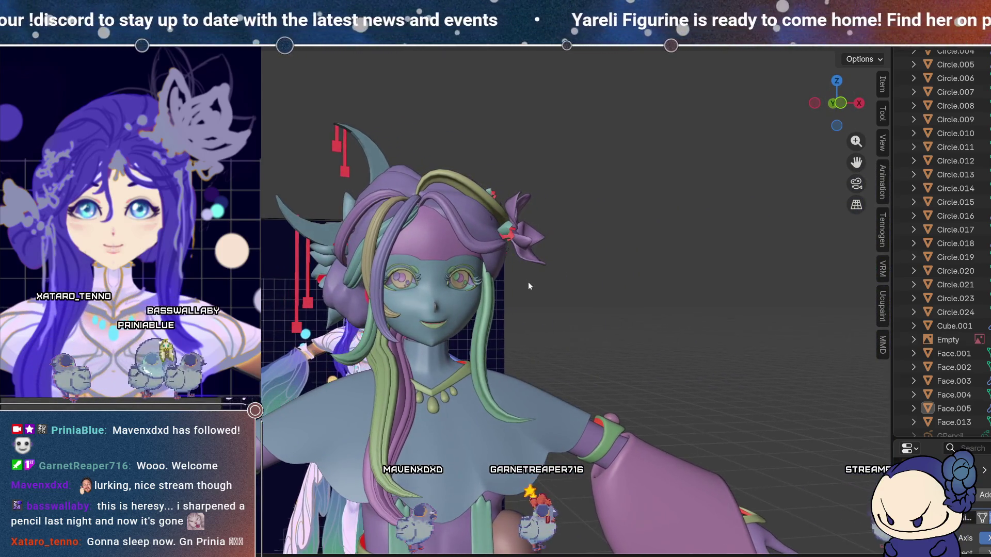
scroll(524, 285, up, 5)
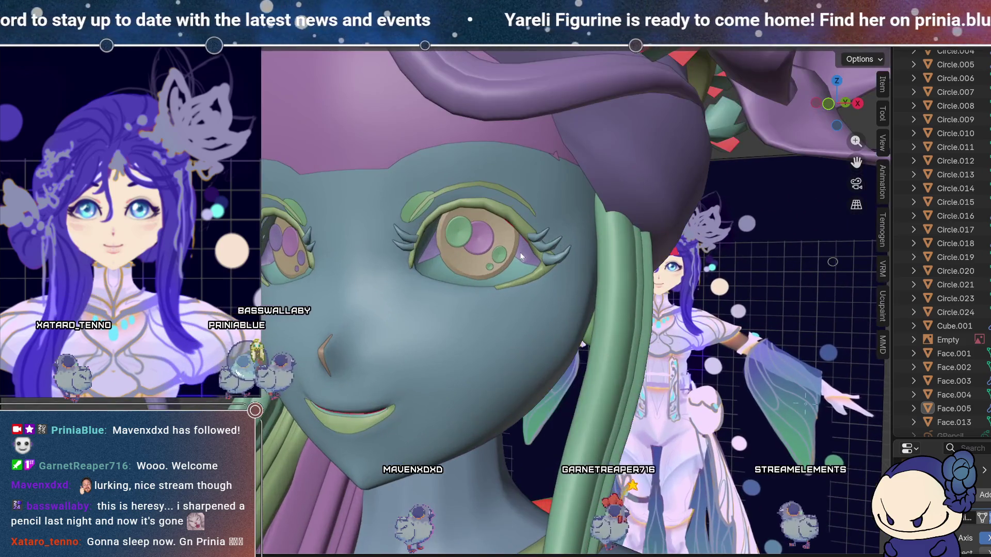
Enter Edit Mode on the Face.005 eyelid shell and zoom in on the eye.
key(Tab)
scroll(472, 321, up, 4)
scroll(472, 321, up, 3)
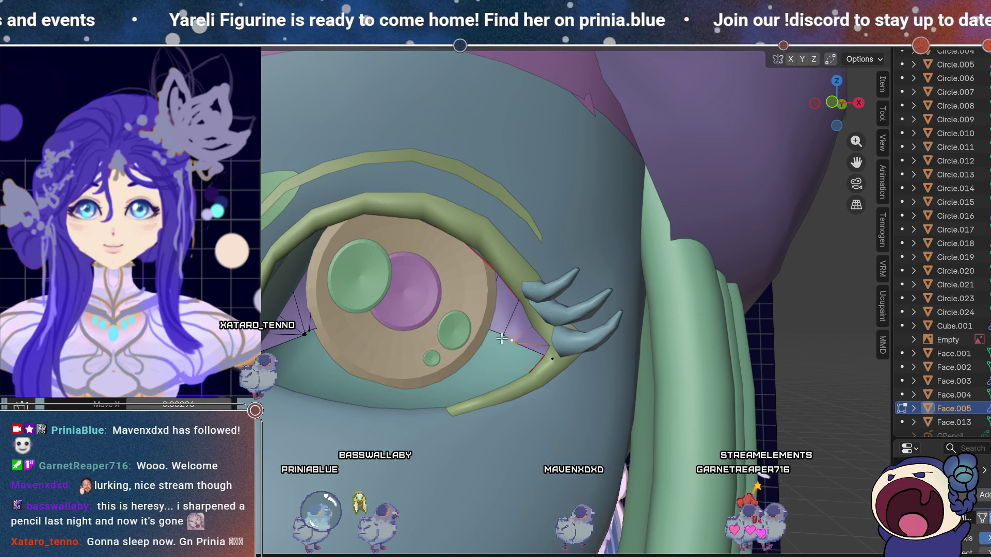
Nudge the selected eye-corner vertices with a proportional move, after one cancelled attempt.
scroll(438, 336, up, 3)
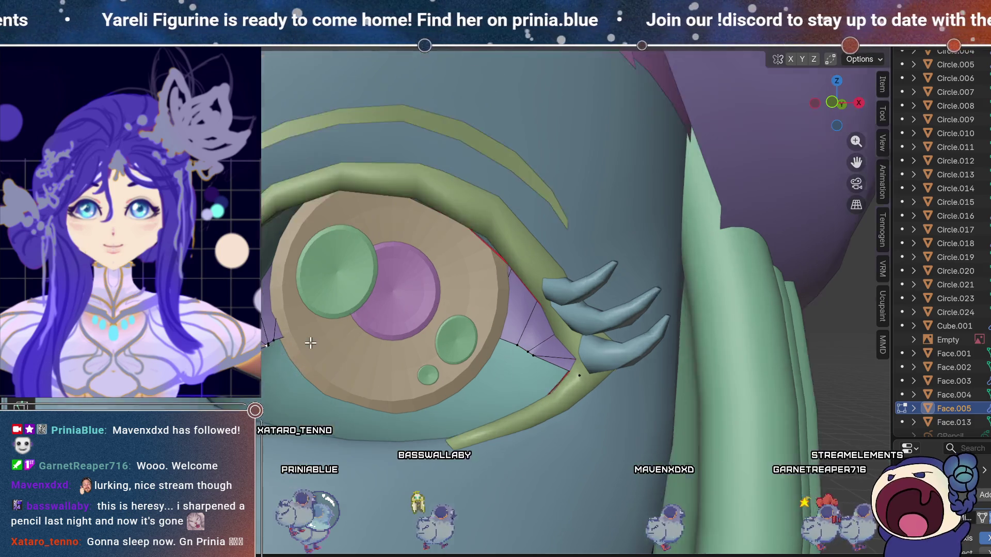
key(g)
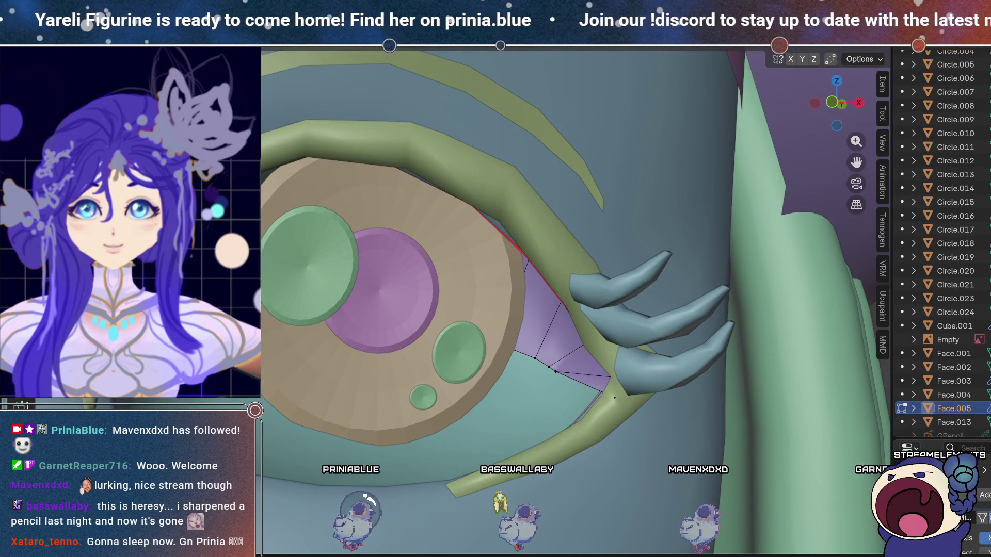
key(Escape)
key(g)
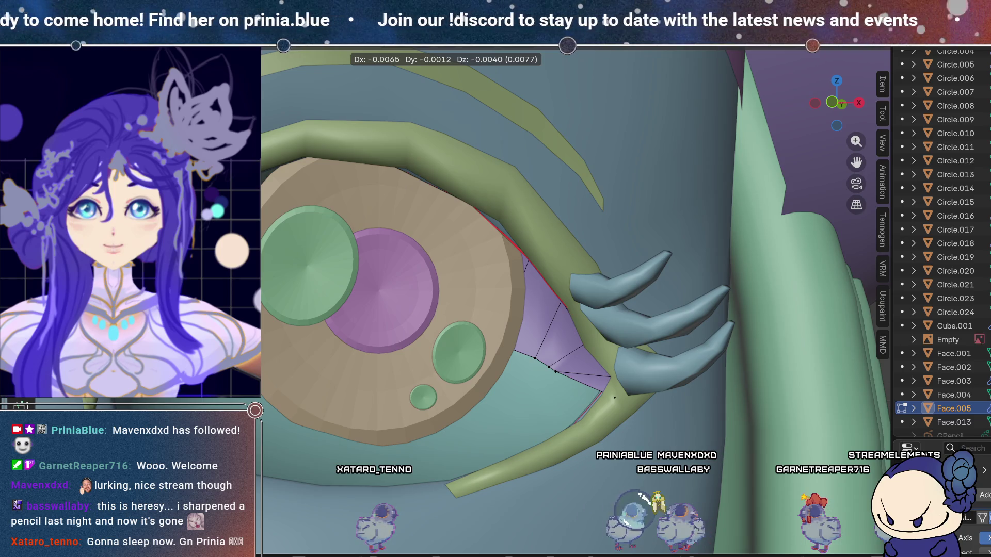
scroll(466, 299, down, 10)
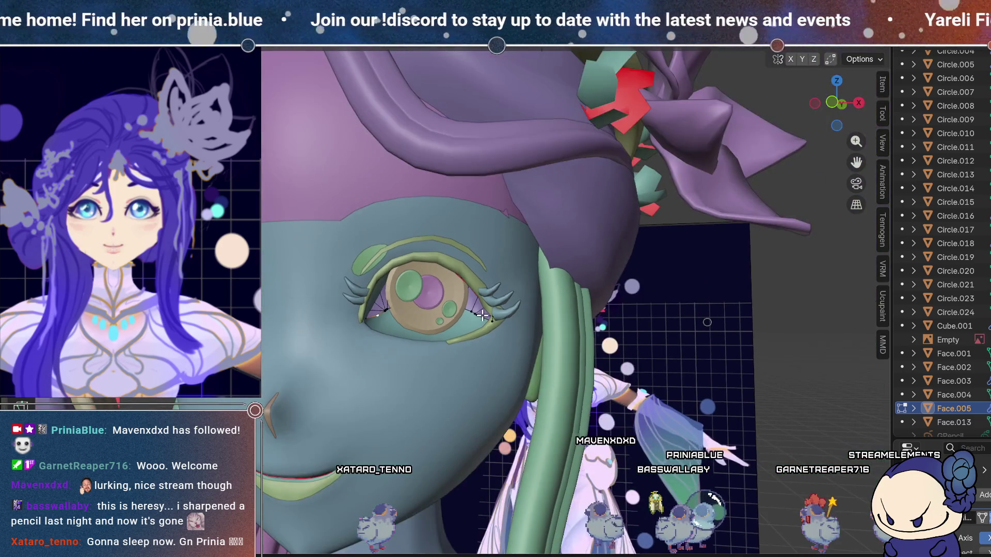
Leave Edit Mode and orbit the whole head to review both eyes.
key(Tab)
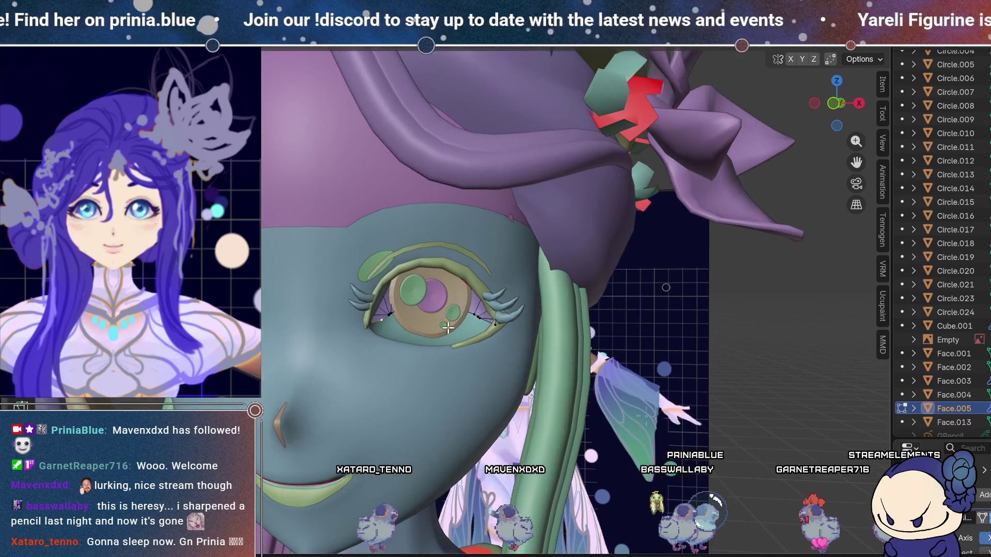
scroll(433, 333, down, 10)
mouse_move(432, 333)
middle_down()
mouse_move(448, 251)
mouse_move(451, 291)
mouse_move(434, 343)
mouse_move(413, 282)
mouse_move(428, 327)
mouse_move(401, 328)
middle_up()
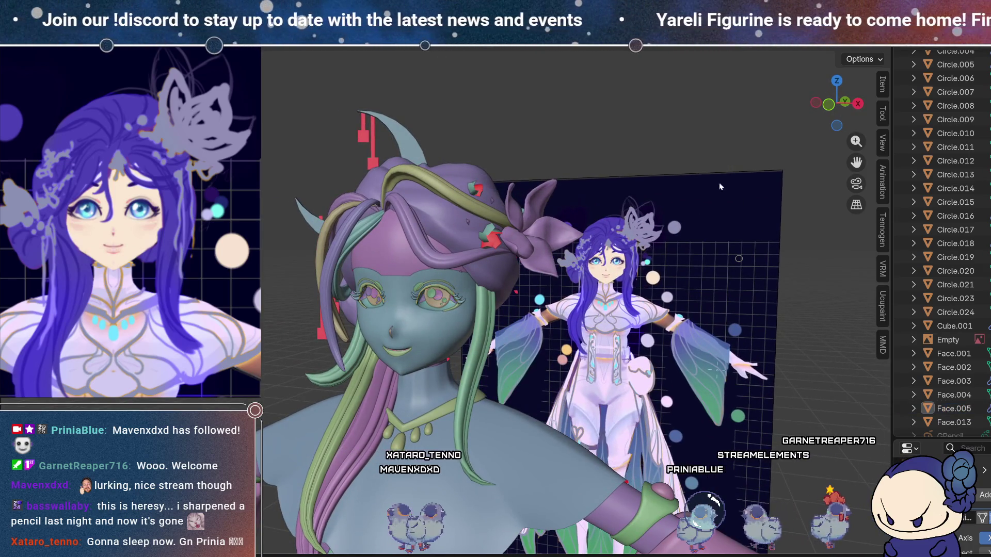
mouse_move(512, 319)
middle_down()
mouse_move(382, 298)
mouse_move(368, 262)
mouse_move(366, 287)
mouse_move(378, 288)
mouse_move(376, 266)
mouse_move(407, 318)
mouse_move(300, 308)
middle_up()
Set the viewport Object Color to Material and Lighting to MatCap, then orbit the figurine.
click(877, 38)
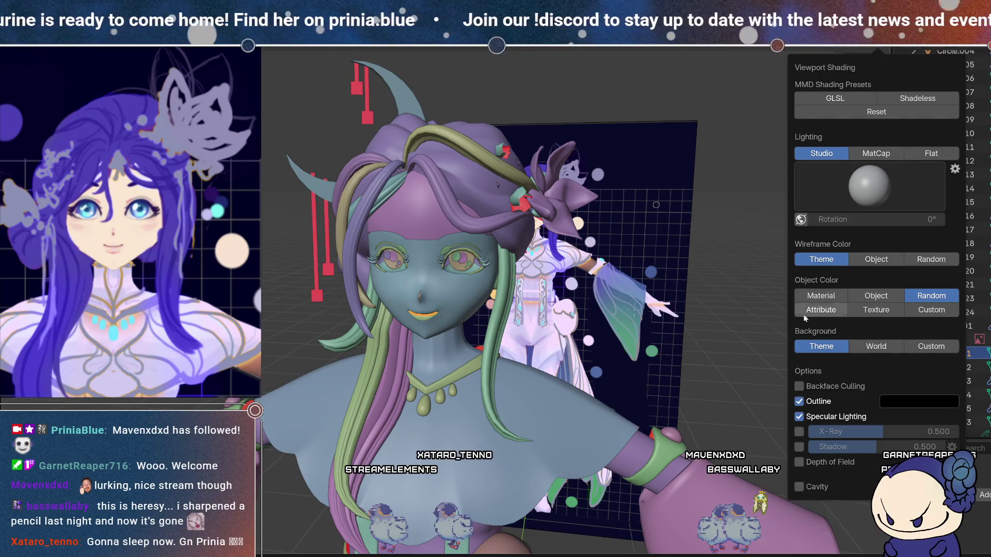
click(822, 297)
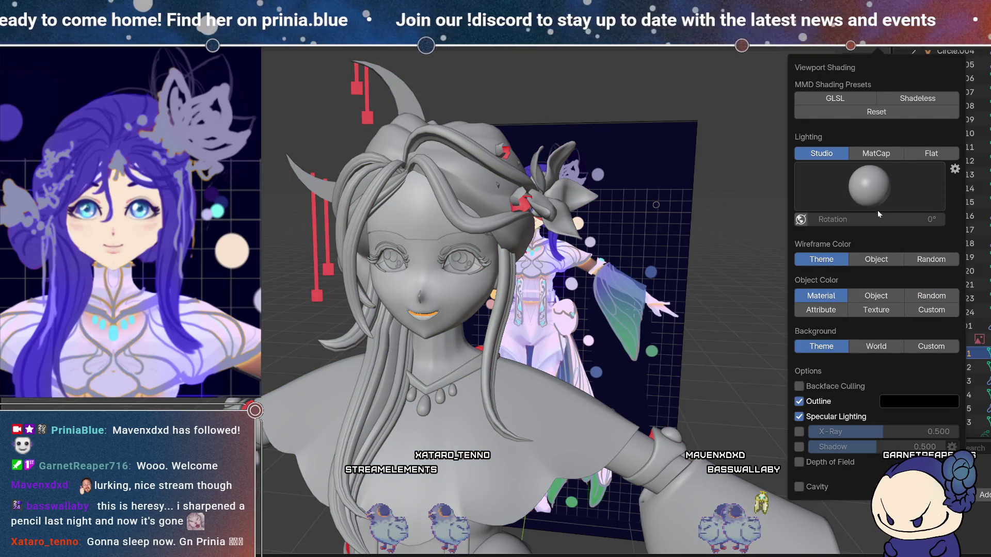
click(879, 154)
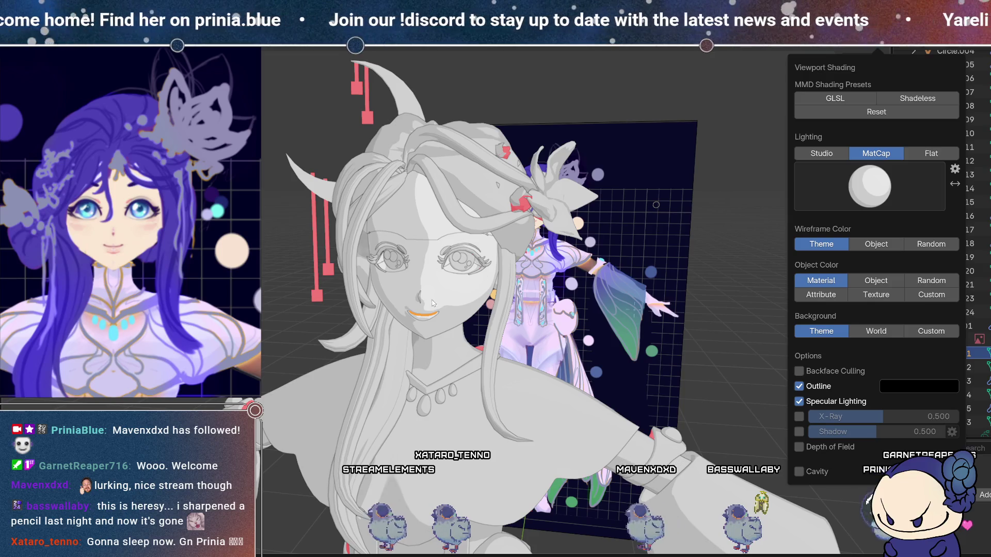
mouse_move(433, 302)
middle_down()
mouse_move(264, 264)
mouse_move(272, 275)
mouse_move(569, 263)
mouse_move(565, 284)
mouse_move(561, 277)
mouse_move(543, 295)
middle_up()
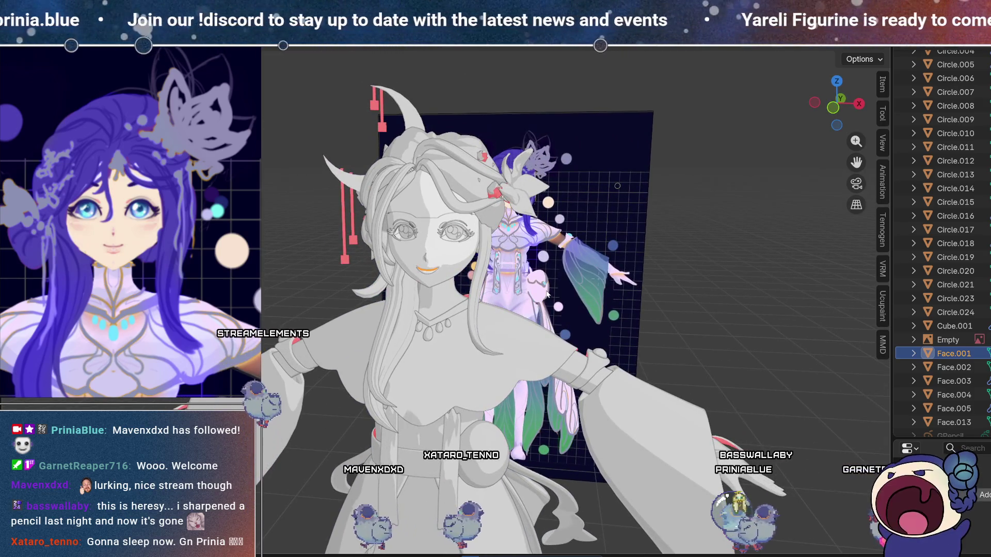